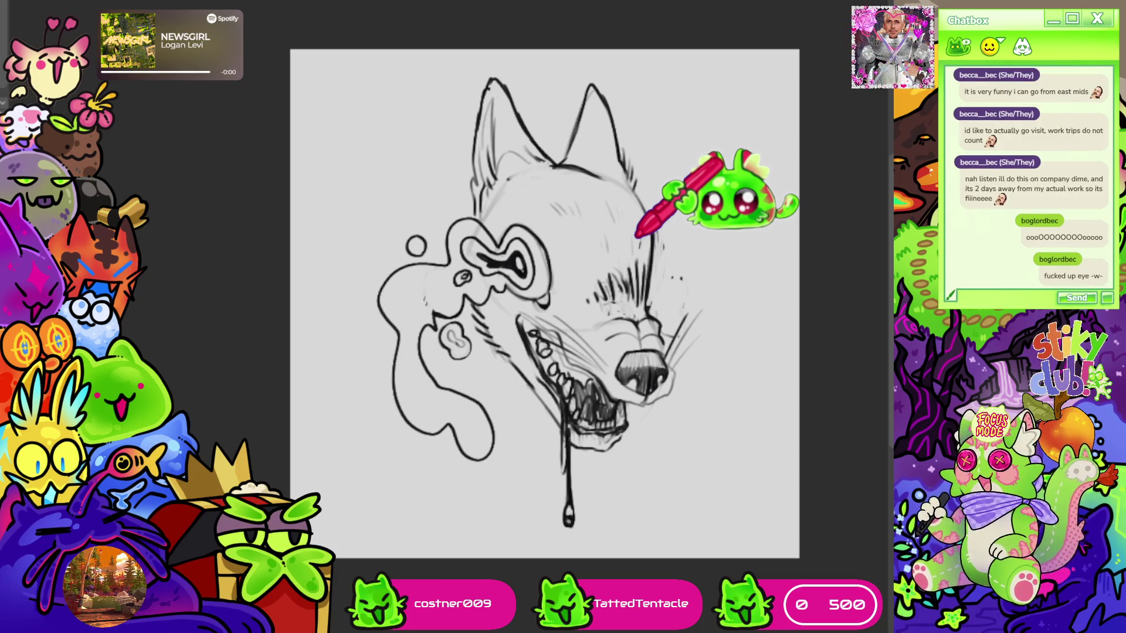
Hatch zigzag strokes on the wolf's forehead and dense vertical shading over its brow and eyes
{"action": "key", "text": "ctrl+minus"}
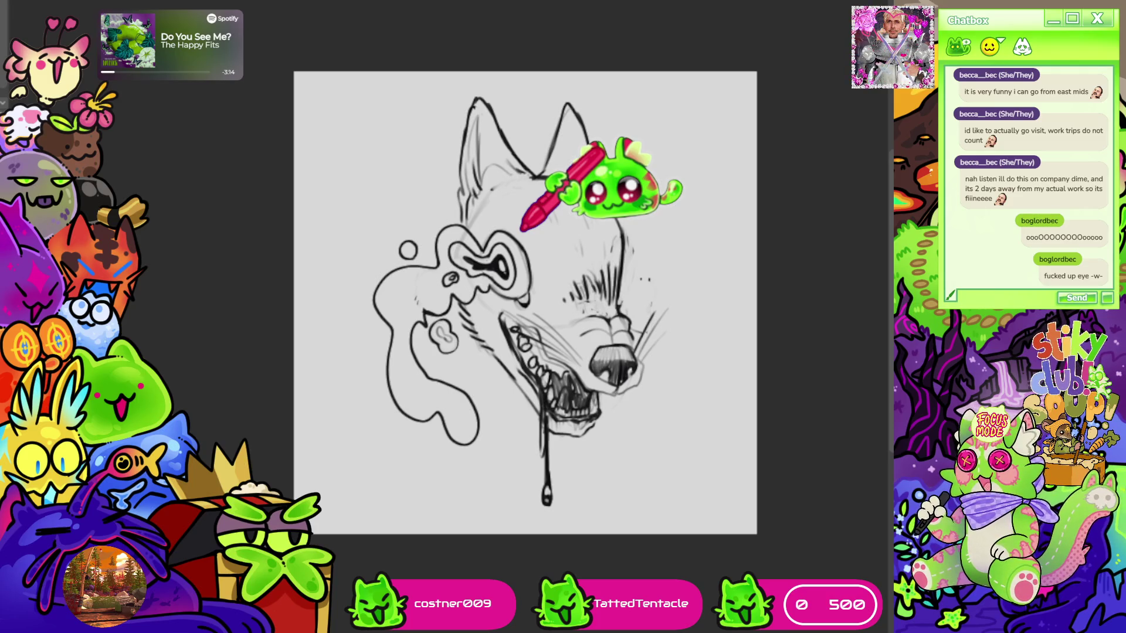
{"action": "scroll", "coordinate": [522, 229], "scroll_direction": "down", "scroll_amount": 3}
{"action": "scroll", "coordinate": [603, 234], "scroll_direction": "up", "scroll_amount": 4}
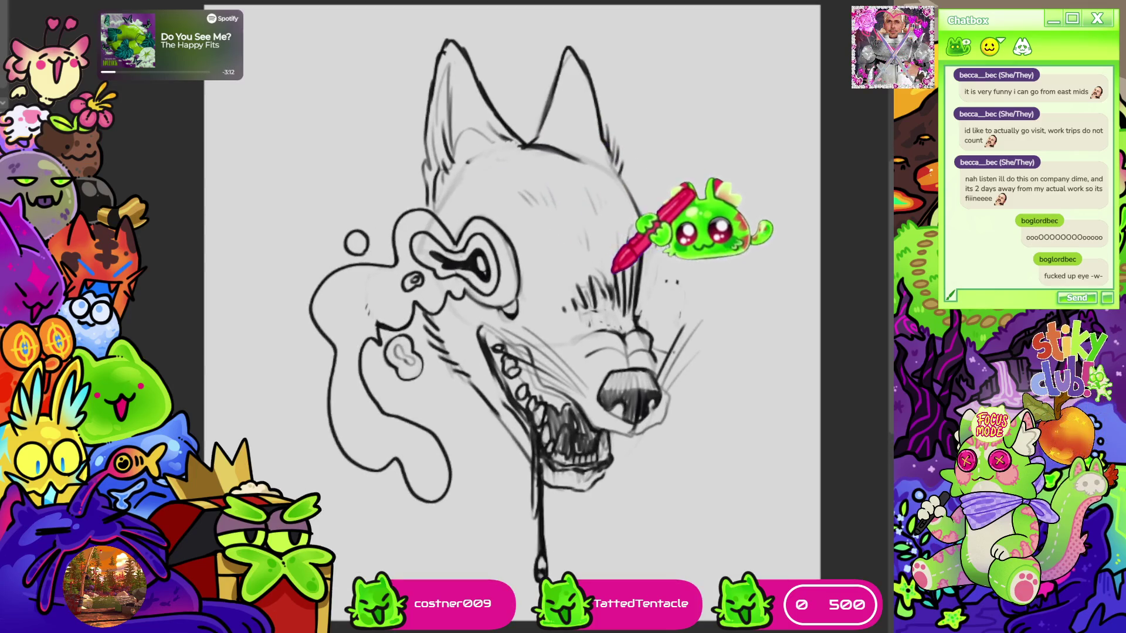
{"action": "scroll", "coordinate": [614, 239], "scroll_direction": "up", "scroll_amount": 1}
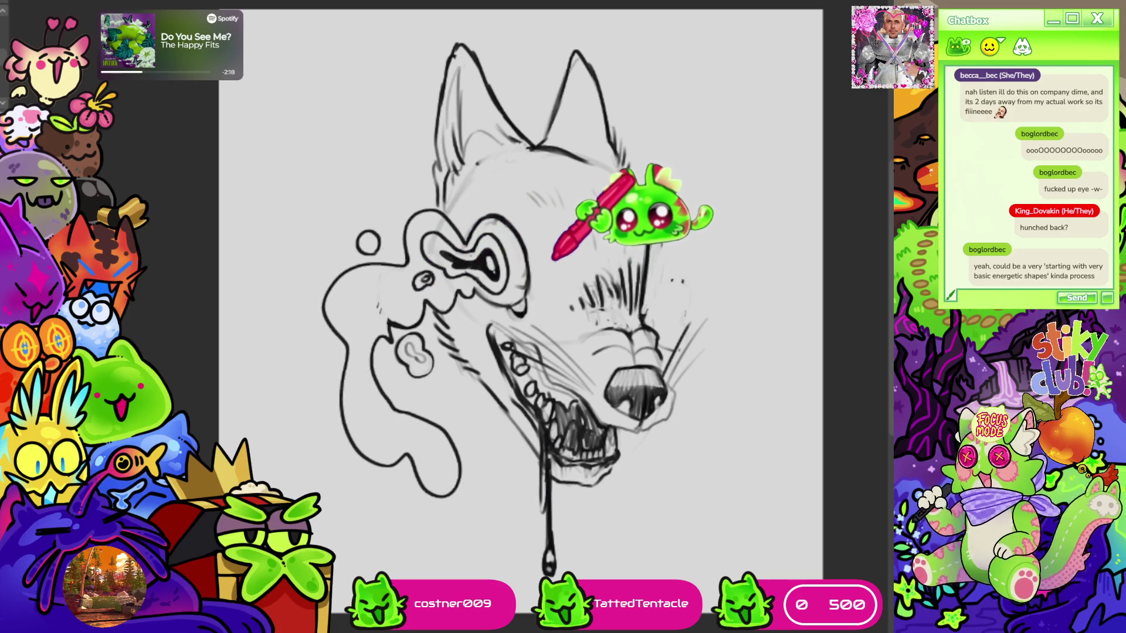
{"action": "scroll", "coordinate": [522, 311], "scroll_direction": "down", "scroll_amount": 2}
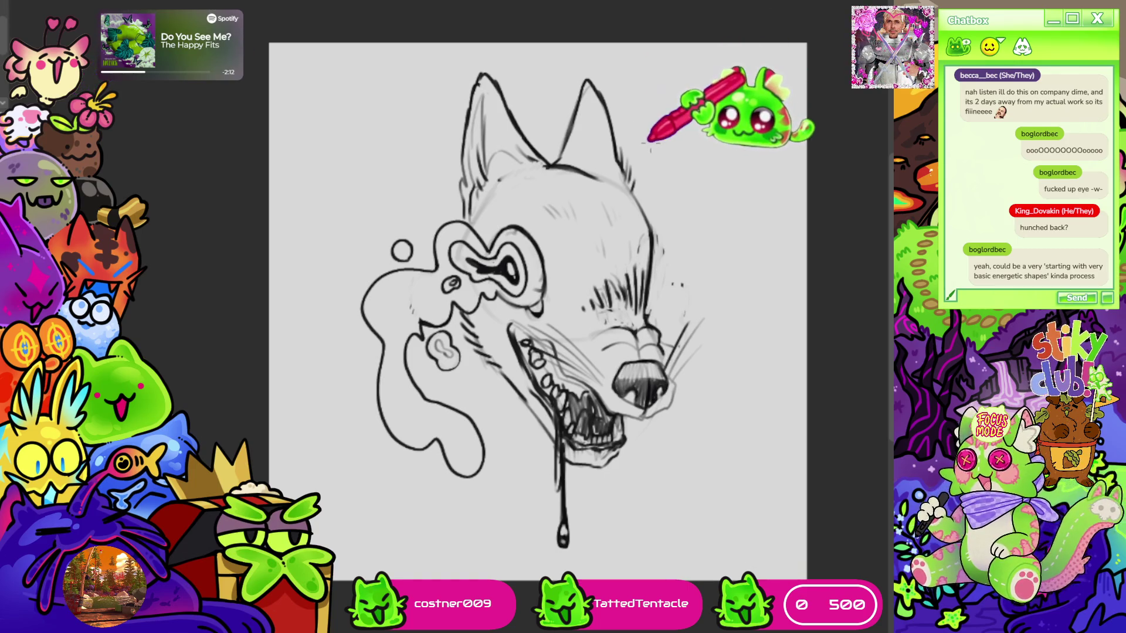
{"action": "mouse_move", "coordinate": [650, 144]}
{"action": "left_mouse_down"}
{"action": "mouse_move", "coordinate": [661, 167]}
{"action": "mouse_move", "coordinate": [669, 157]}
{"action": "left_mouse_up"}
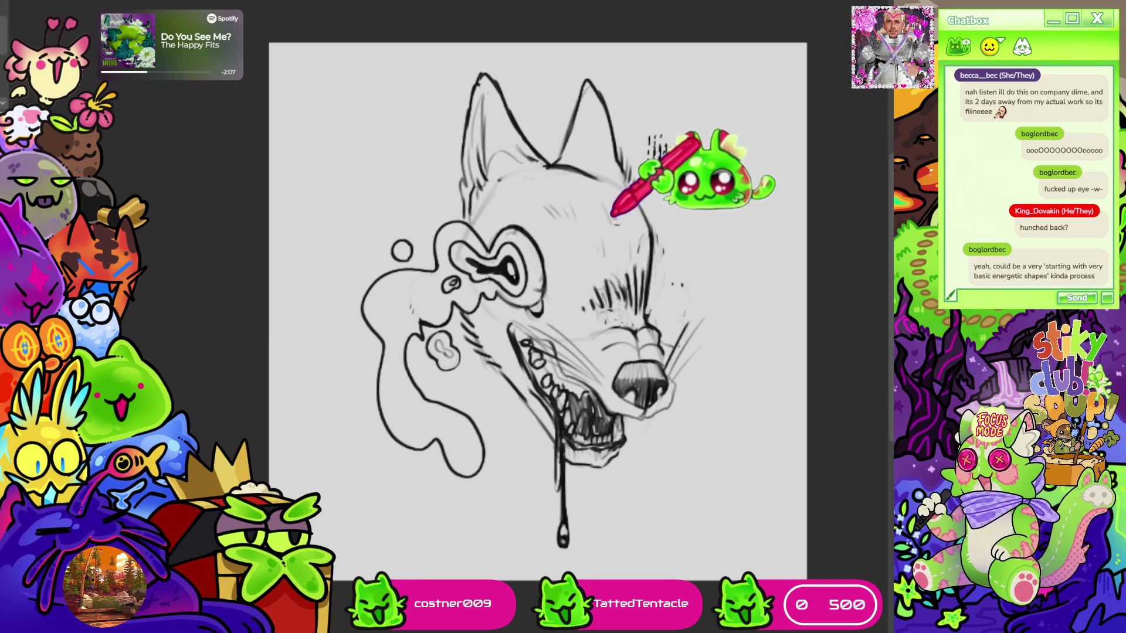
{"action": "mouse_move", "coordinate": [635, 208]}
{"action": "left_mouse_down"}
{"action": "mouse_move", "coordinate": [630, 249]}
{"action": "mouse_move", "coordinate": [645, 240]}
{"action": "mouse_move", "coordinate": [614, 306]}
{"action": "mouse_move", "coordinate": [565, 249]}
{"action": "mouse_move", "coordinate": [578, 252]}
{"action": "mouse_move", "coordinate": [580, 290]}
{"action": "left_mouse_up"}
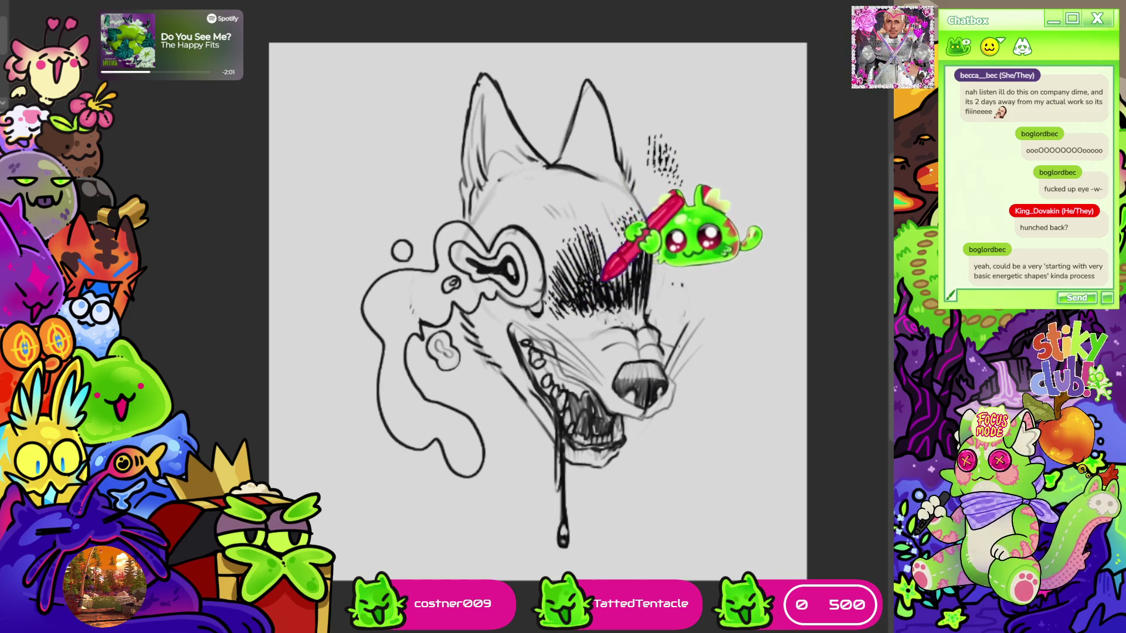
{"action": "scroll", "coordinate": [678, 267], "scroll_direction": "down", "scroll_amount": 2}
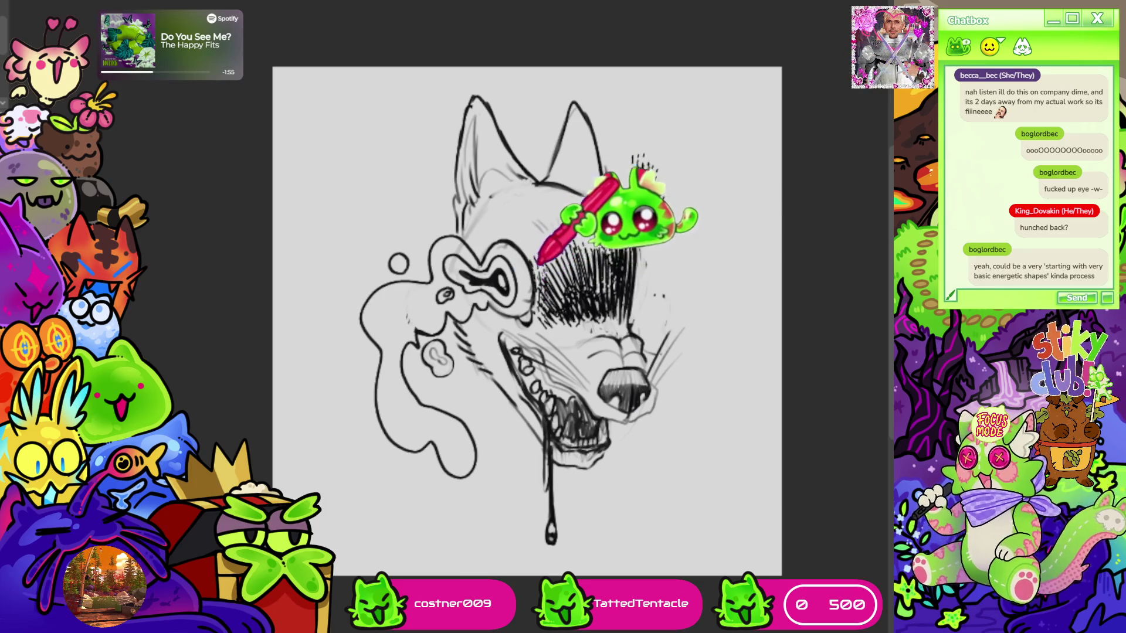
{"action": "scroll", "coordinate": [674, 176], "scroll_direction": "down", "scroll_amount": 3}
{"action": "scroll", "coordinate": [645, 182], "scroll_direction": "up", "scroll_amount": 2}
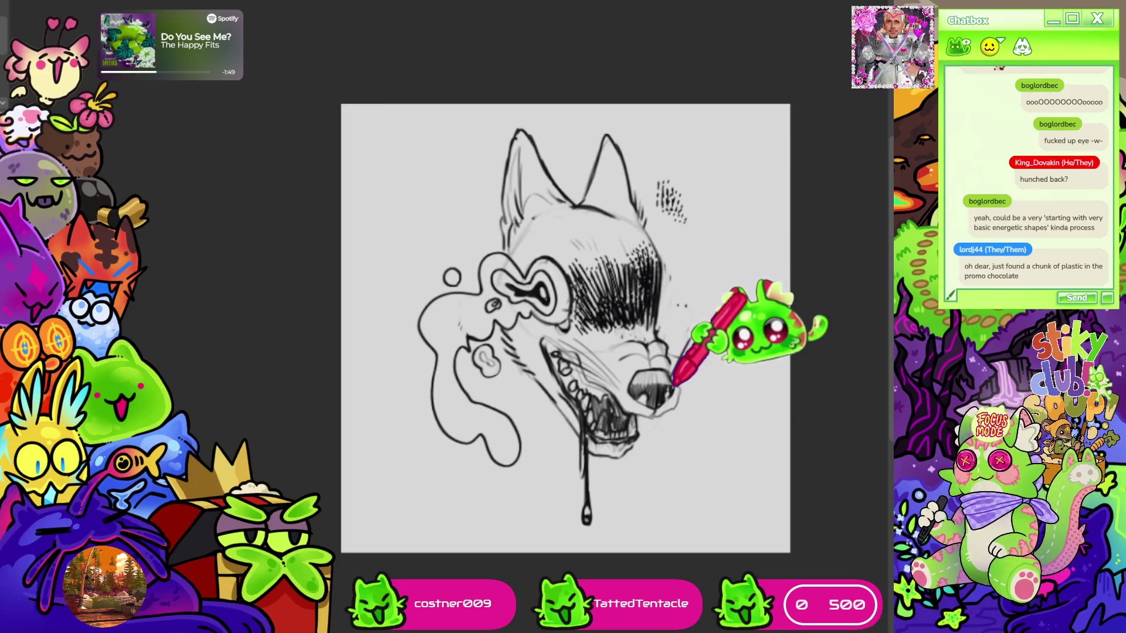
{"action": "scroll", "coordinate": [673, 387], "scroll_direction": "down", "scroll_amount": 2}
{"action": "scroll", "coordinate": [648, 377], "scroll_direction": "up", "scroll_amount": 3}
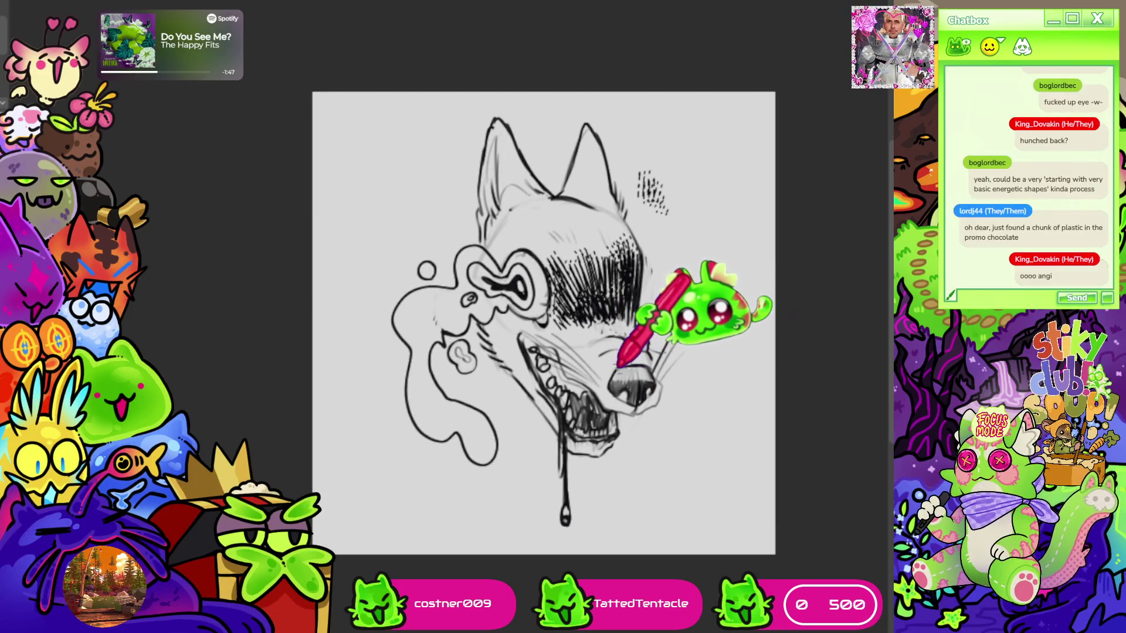
{"action": "scroll", "coordinate": [619, 367], "scroll_direction": "up", "scroll_amount": 1}
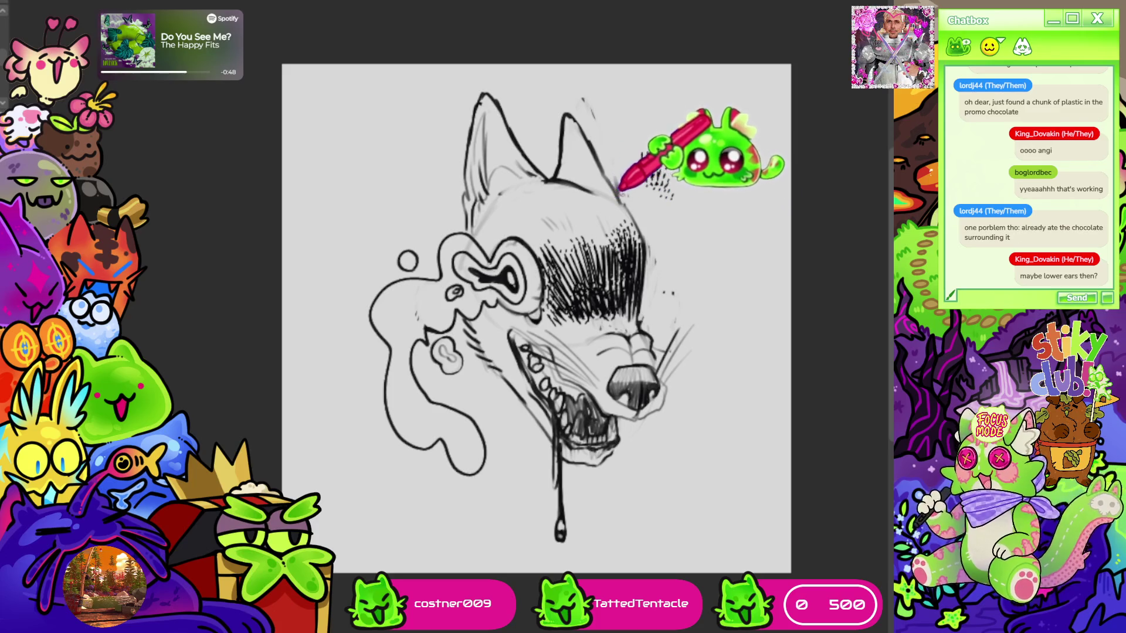
{"action": "mouse_move", "coordinate": [536, 319]}
{"action": "left_mouse_down"}
{"action": "mouse_move", "coordinate": [499, 327]}
{"action": "mouse_move", "coordinate": [498, 264]}
{"action": "mouse_move", "coordinate": [430, 103]}
{"action": "left_mouse_up"}
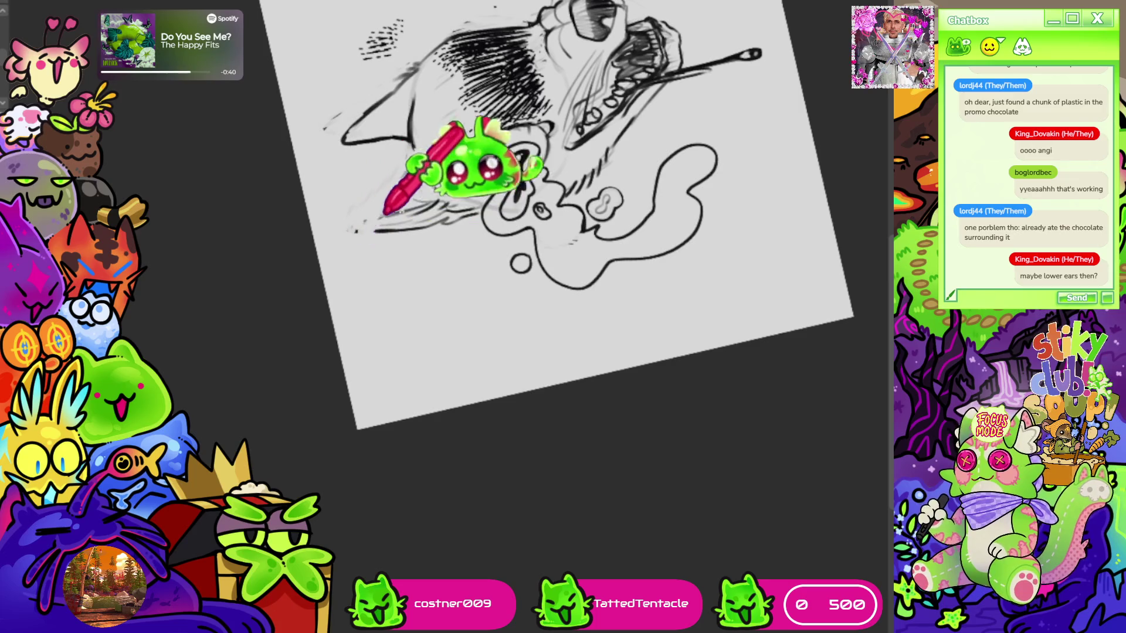
Ink strokes around the wolf's ear, set the canvas upright again, and redraw the left ear outline
{"action": "left_click_drag", "start_coordinate": [394, 229], "coordinate": [527, 146]}
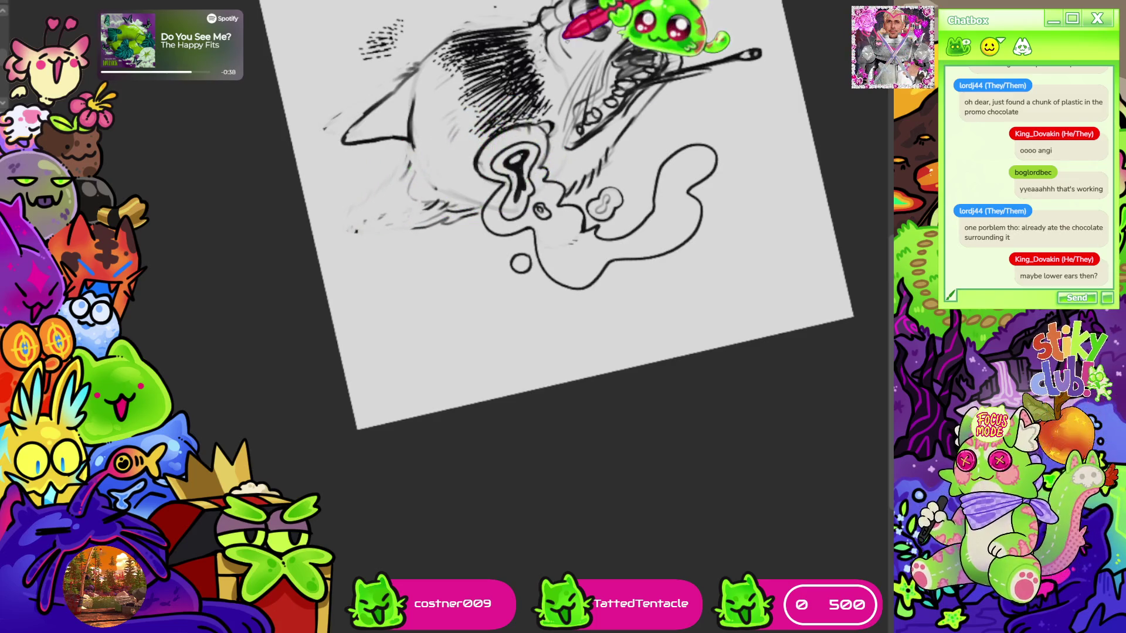
{"action": "key", "text": "5"}
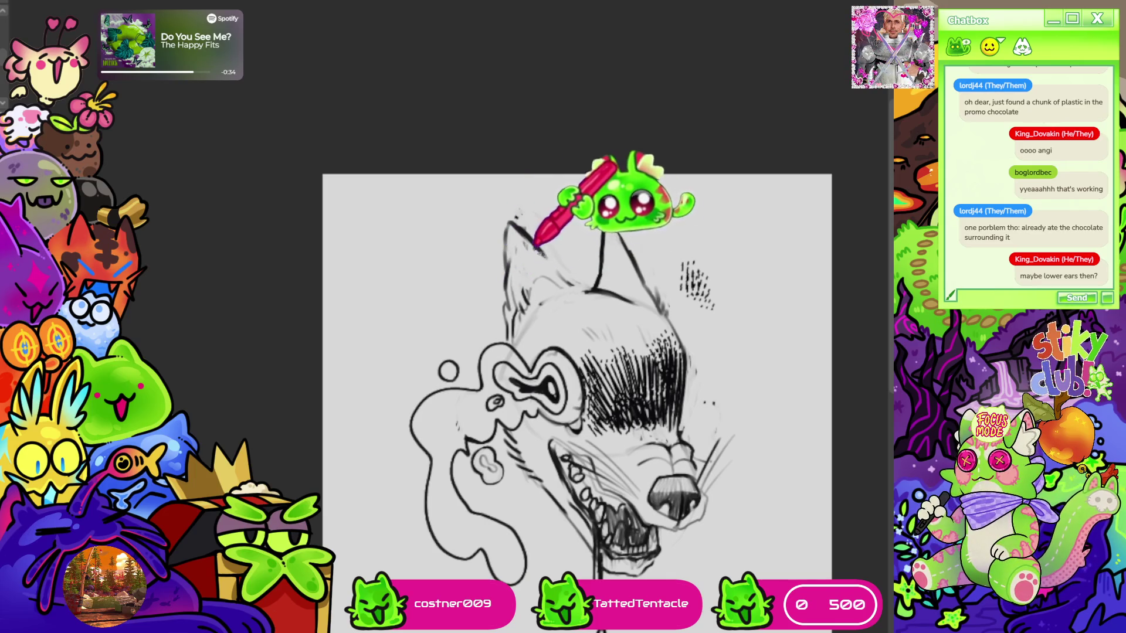
{"action": "left_click_drag", "start_coordinate": [622, 208], "coordinate": [592, 288]}
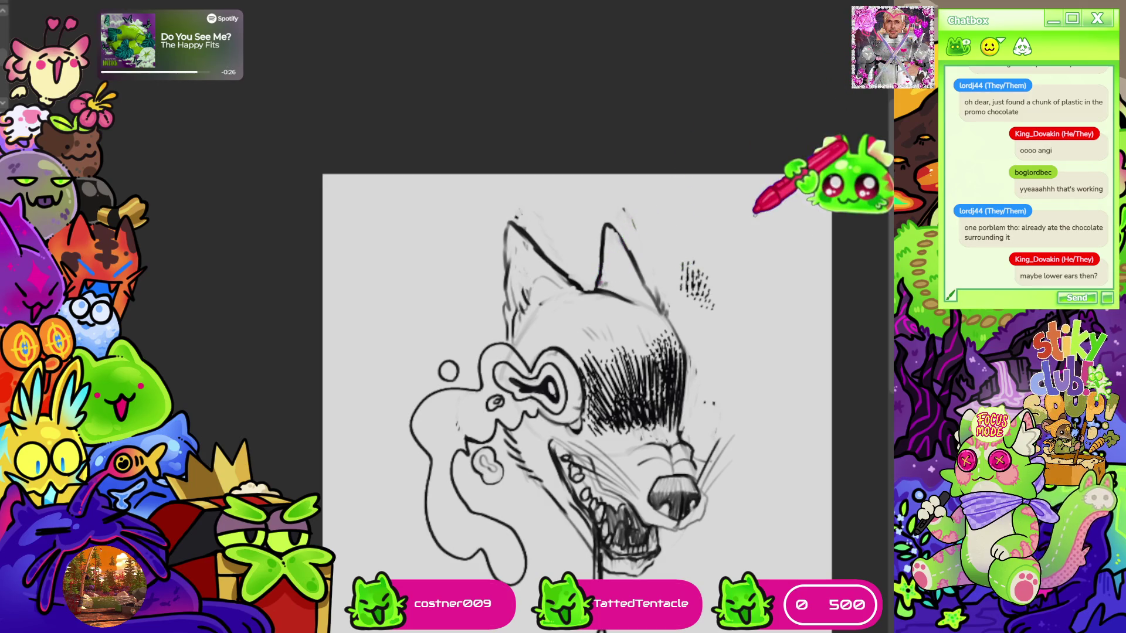
{"action": "scroll", "coordinate": [755, 214], "scroll_direction": "down", "scroll_amount": 3}
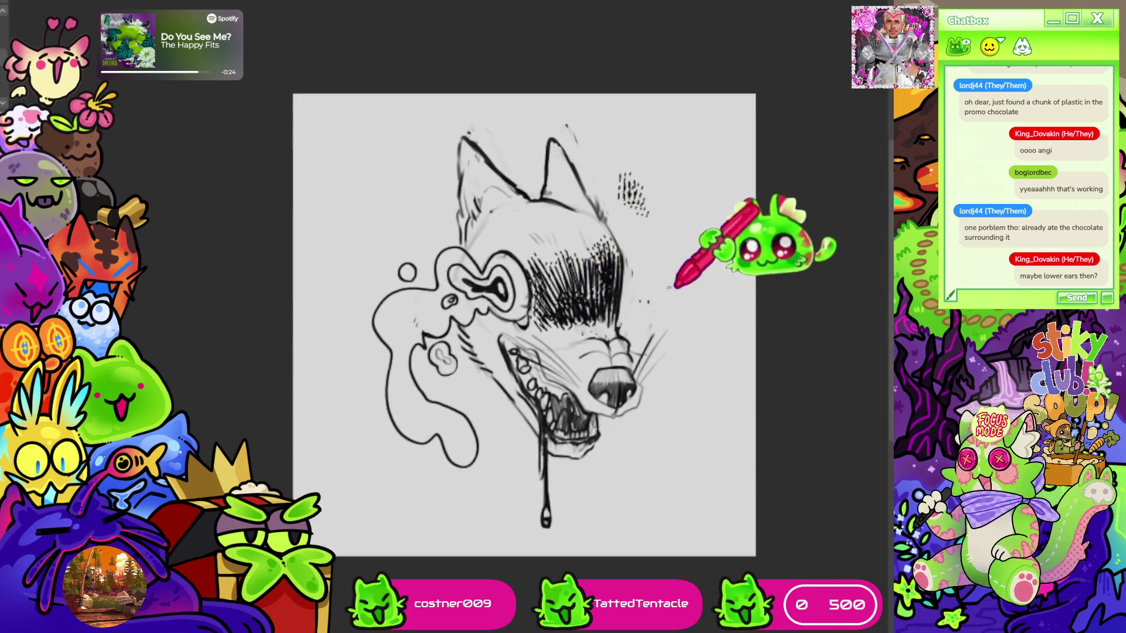
{"action": "scroll", "coordinate": [604, 244], "scroll_direction": "down", "scroll_amount": 2}
{"action": "scroll", "coordinate": [604, 245], "scroll_direction": "up", "scroll_amount": 1}
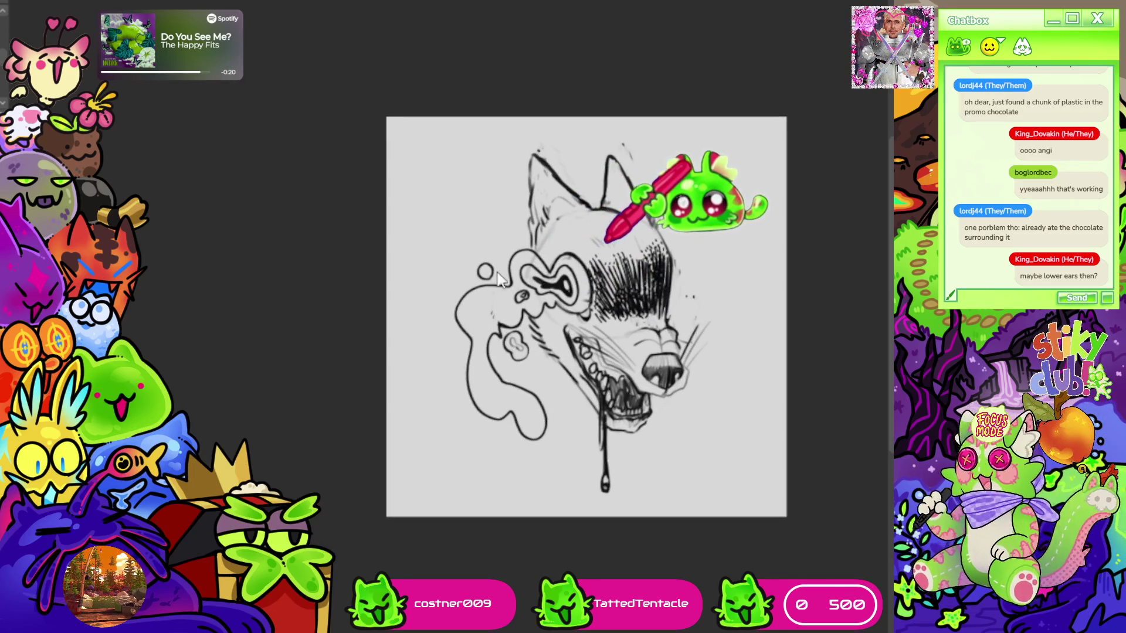
Stipple a small cluster of hatch marks above the wolf's head, right of its ear
{"action": "left_click_drag", "start_coordinate": [668, 187], "coordinate": [692, 220]}
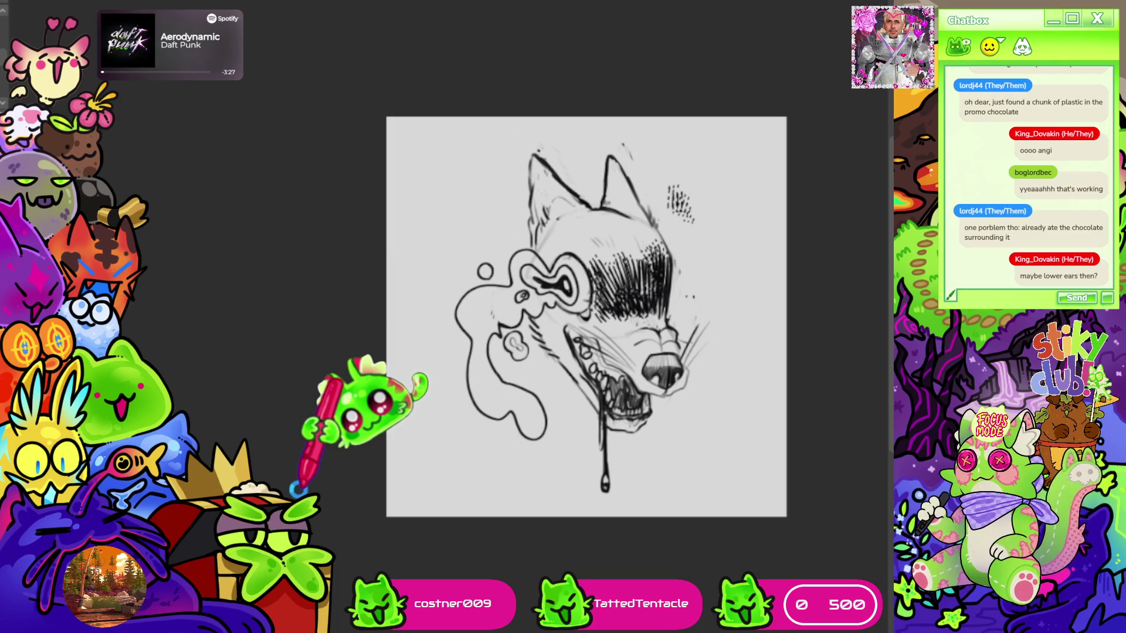
{"action": "key", "text": "ctrl+minus"}
{"action": "scroll", "coordinate": [620, 296], "scroll_direction": "up", "scroll_amount": 3}
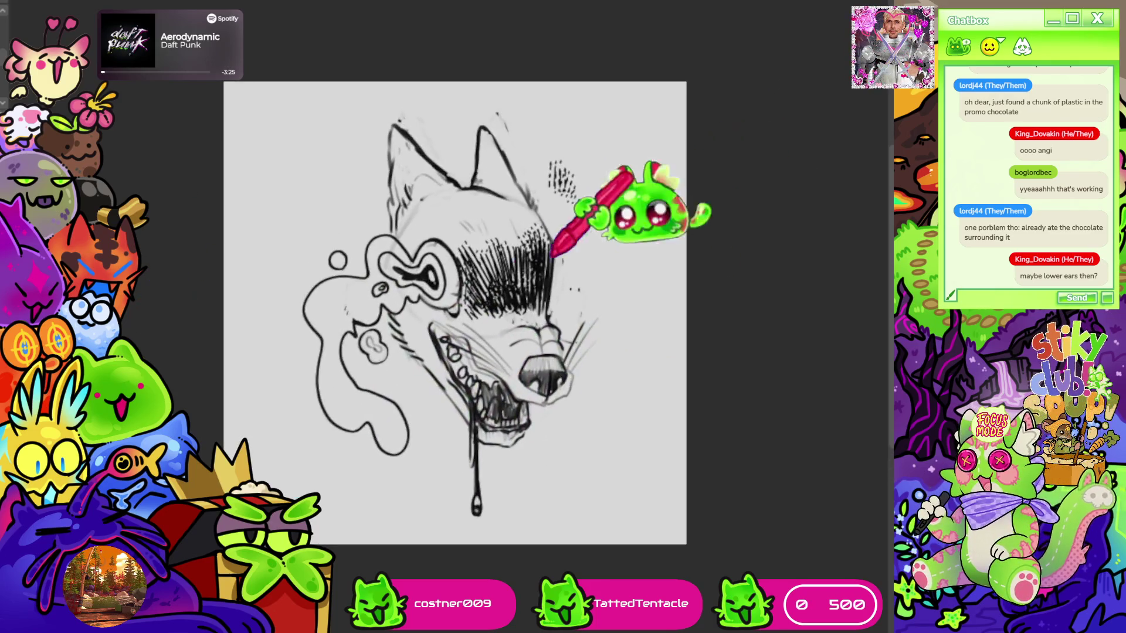
{"action": "scroll", "coordinate": [451, 270], "scroll_direction": "down", "scroll_amount": 2}
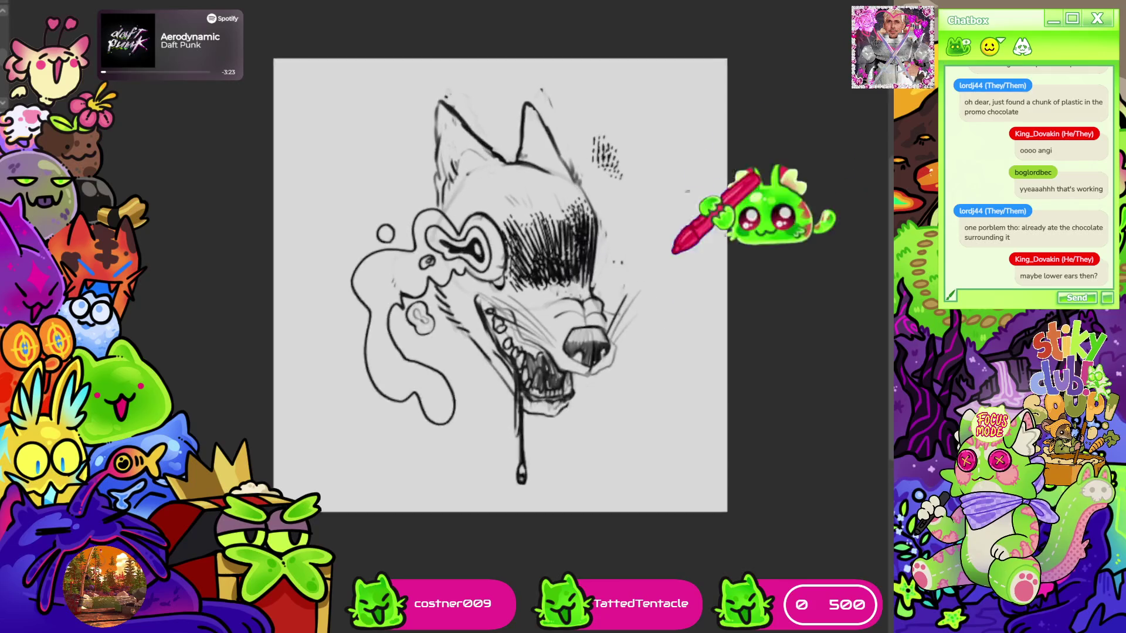
{"action": "scroll", "coordinate": [451, 270], "scroll_direction": "up", "scroll_amount": 1}
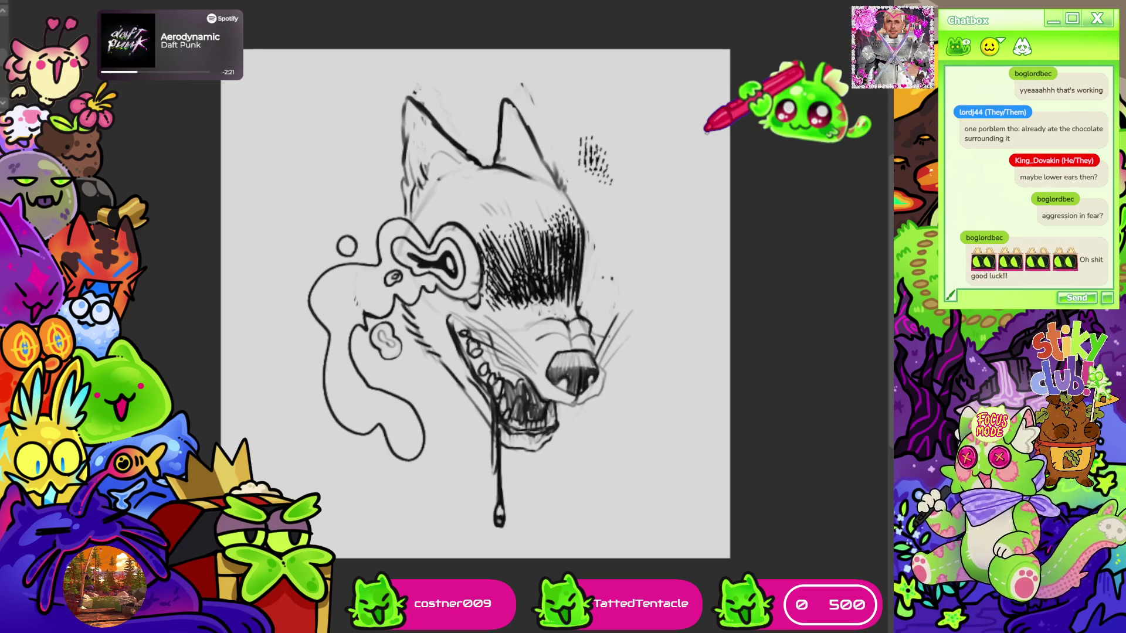
{"action": "scroll", "coordinate": [514, 125], "scroll_direction": "up", "scroll_amount": 2}
{"action": "scroll", "coordinate": [456, 166], "scroll_direction": "down", "scroll_amount": 1}
{"action": "scroll", "coordinate": [492, 240], "scroll_direction": "up", "scroll_amount": 2}
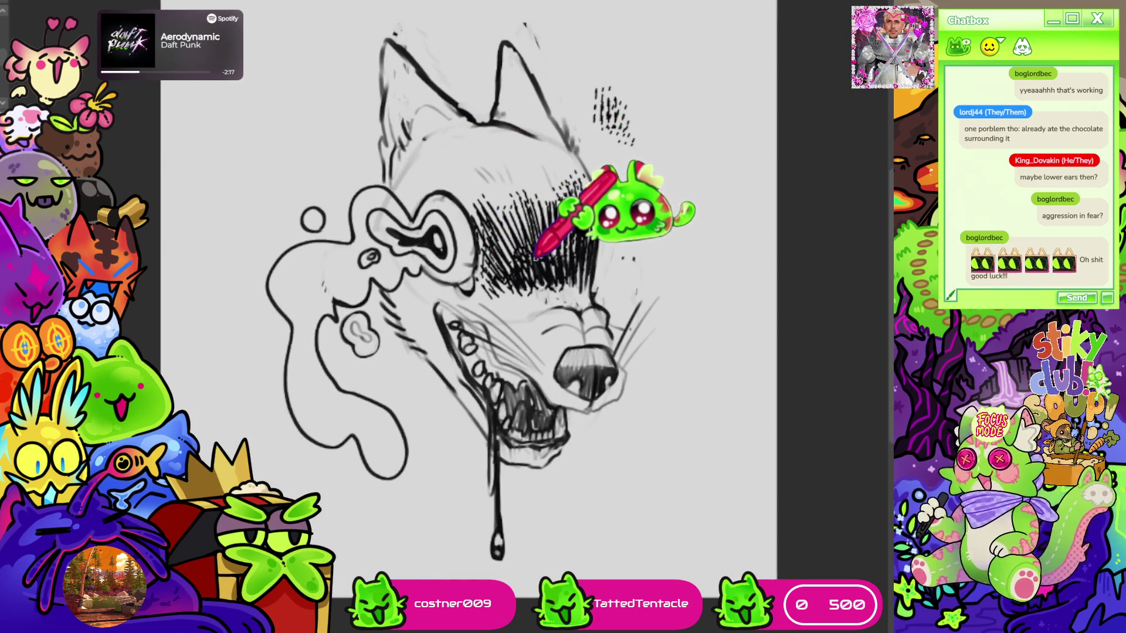
{"action": "scroll", "coordinate": [535, 256], "scroll_direction": "down", "scroll_amount": 2}
{"action": "scroll", "coordinate": [402, 244], "scroll_direction": "up", "scroll_amount": 1}
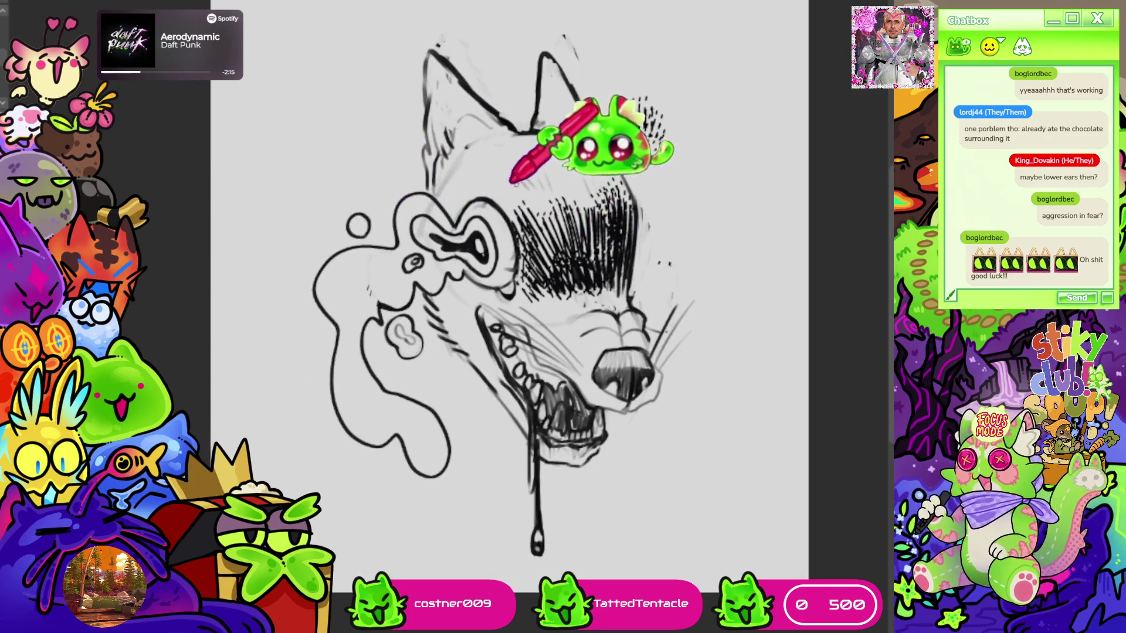
{"action": "scroll", "coordinate": [520, 171], "scroll_direction": "down", "scroll_amount": 1}
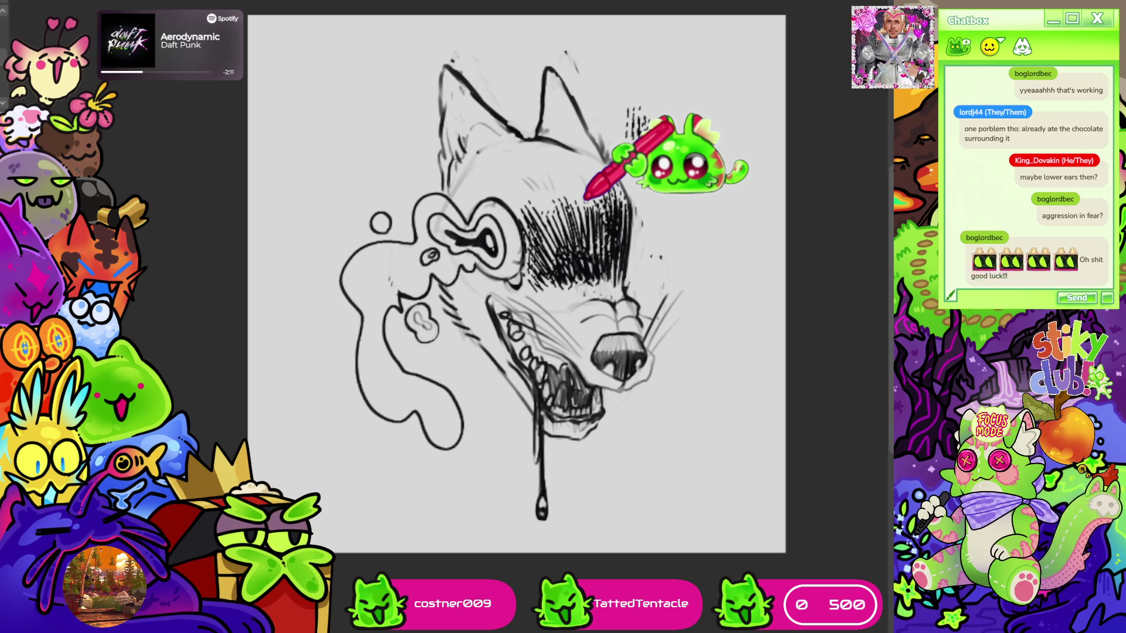
{"action": "scroll", "coordinate": [577, 193], "scroll_direction": "down", "scroll_amount": 1}
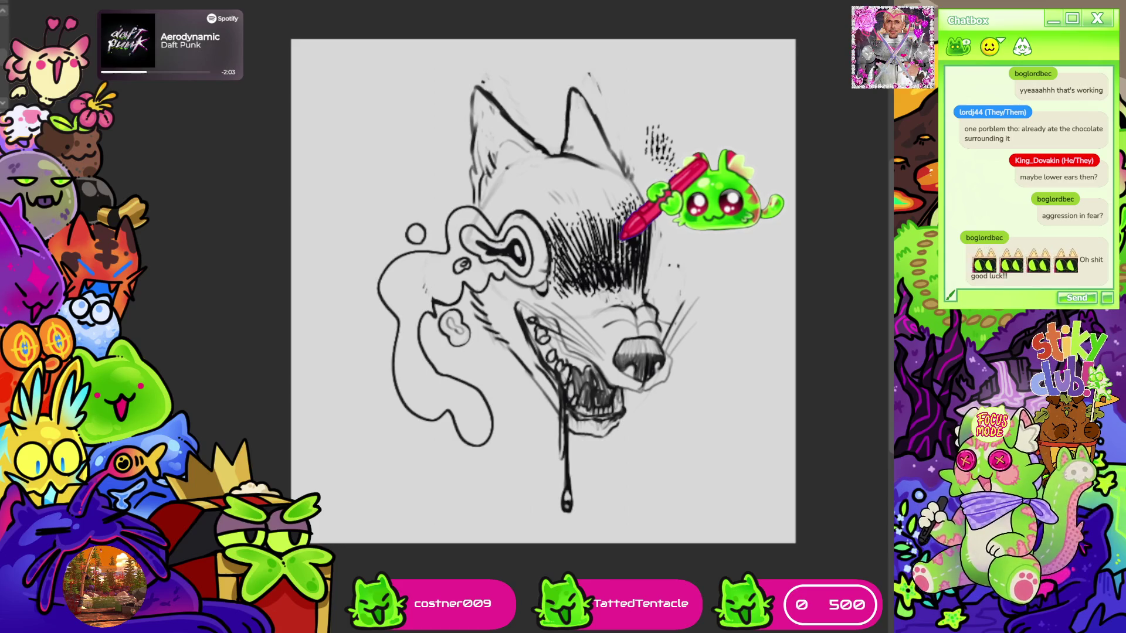
{"action": "scroll", "coordinate": [618, 239], "scroll_direction": "up", "scroll_amount": 1}
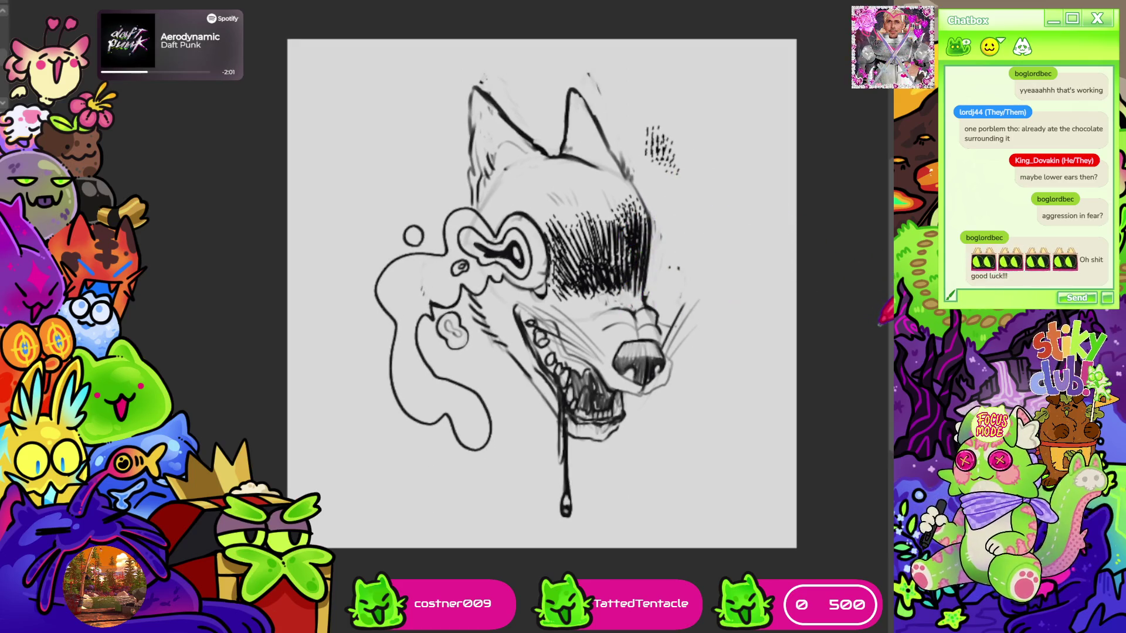
{"action": "scroll", "coordinate": [798, 332], "scroll_direction": "down", "scroll_amount": 1}
{"action": "scroll", "coordinate": [399, 93], "scroll_direction": "up", "scroll_amount": 1}
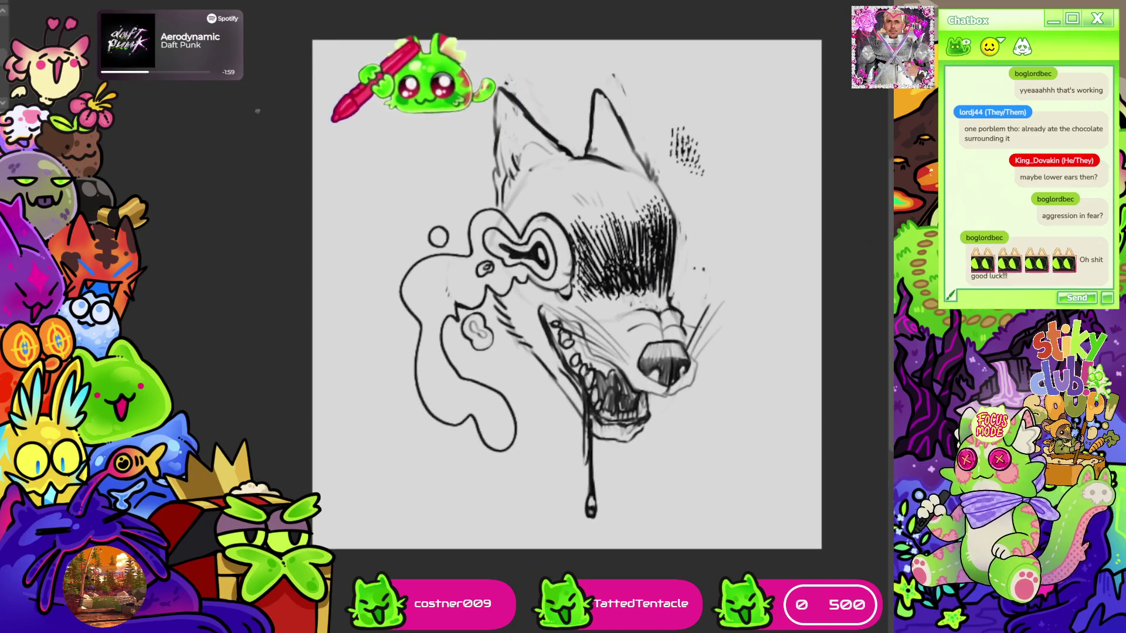
{"action": "key", "text": "ctrl+Tab"}
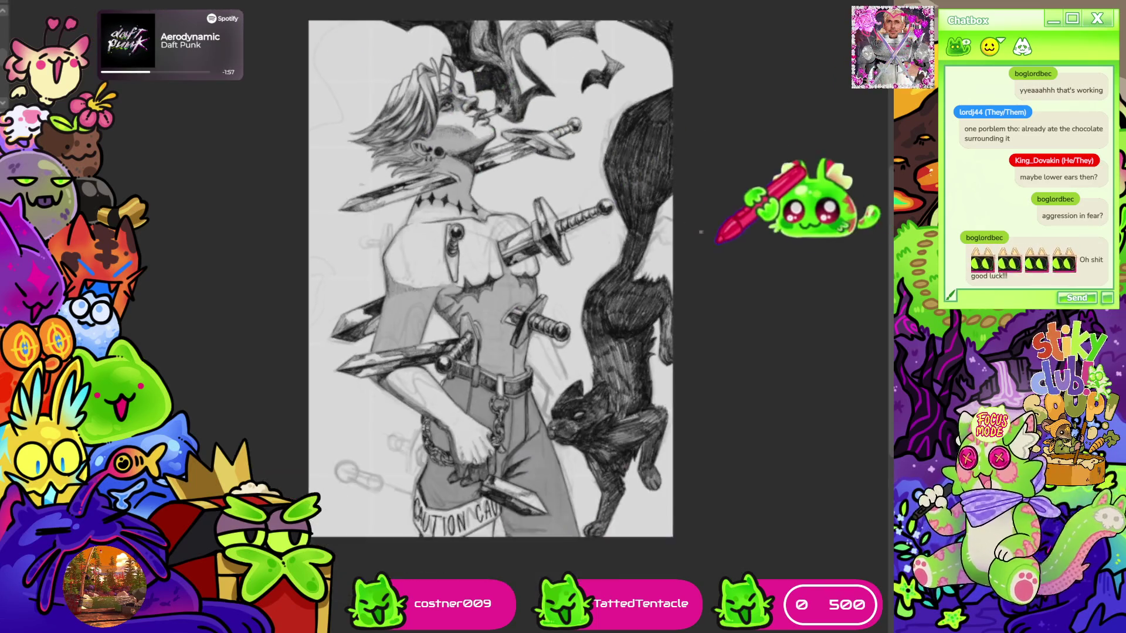
{"action": "scroll", "coordinate": [730, 164], "scroll_direction": "down", "scroll_amount": 1}
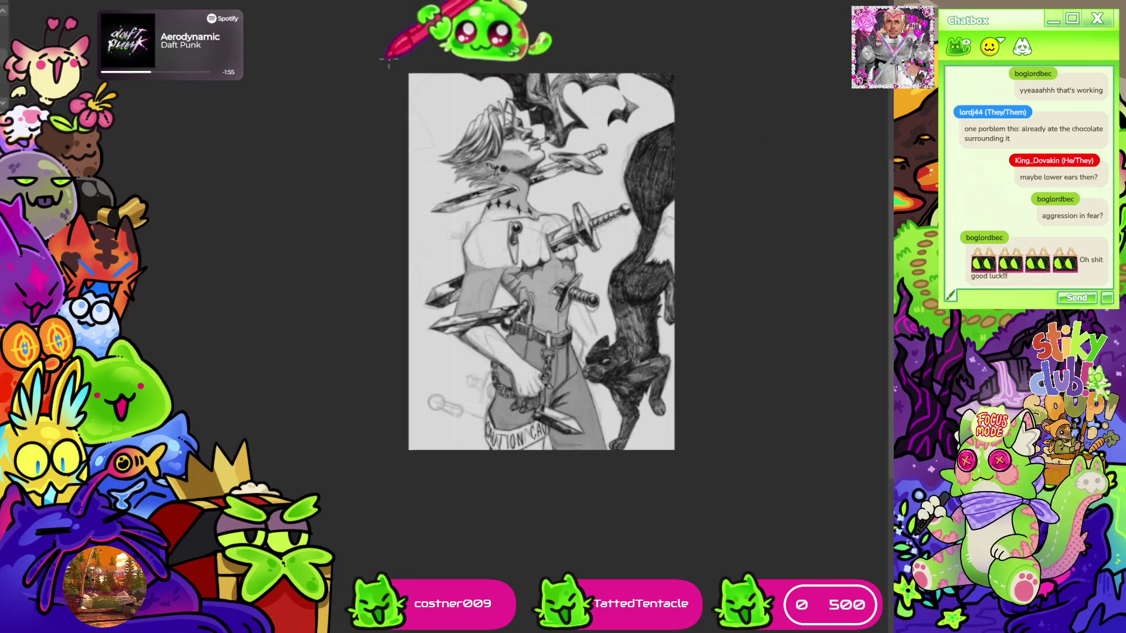
{"action": "scroll", "coordinate": [509, 55], "scroll_direction": "up", "scroll_amount": 1}
{"action": "scroll", "coordinate": [509, 54], "scroll_direction": "up", "scroll_amount": 3}
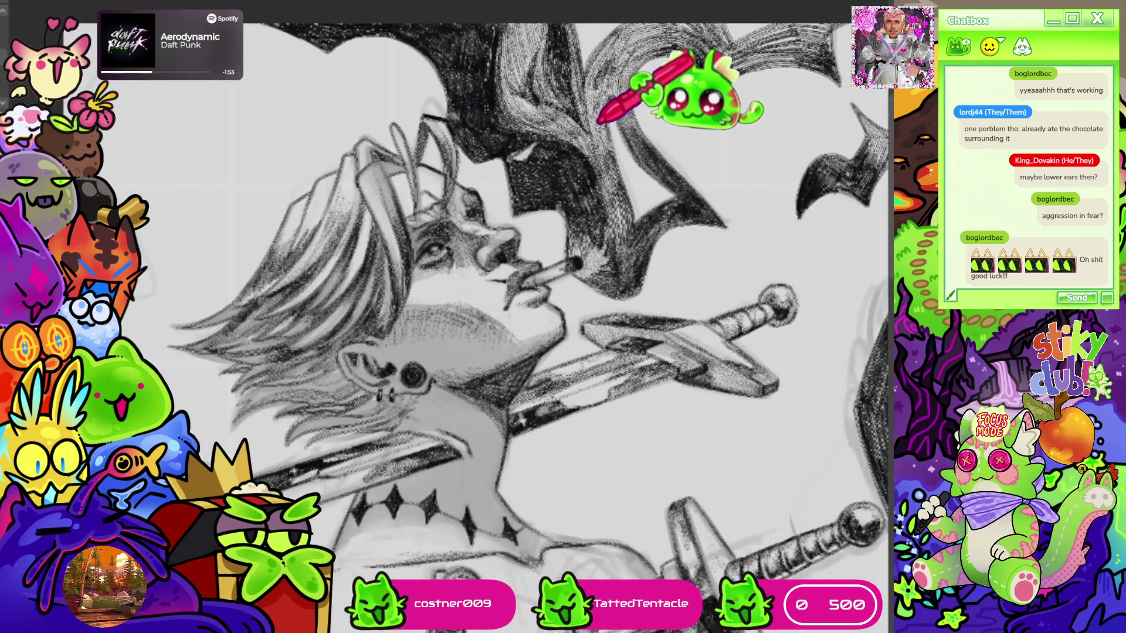
{"action": "scroll", "coordinate": [563, 129], "scroll_direction": "down", "scroll_amount": 3}
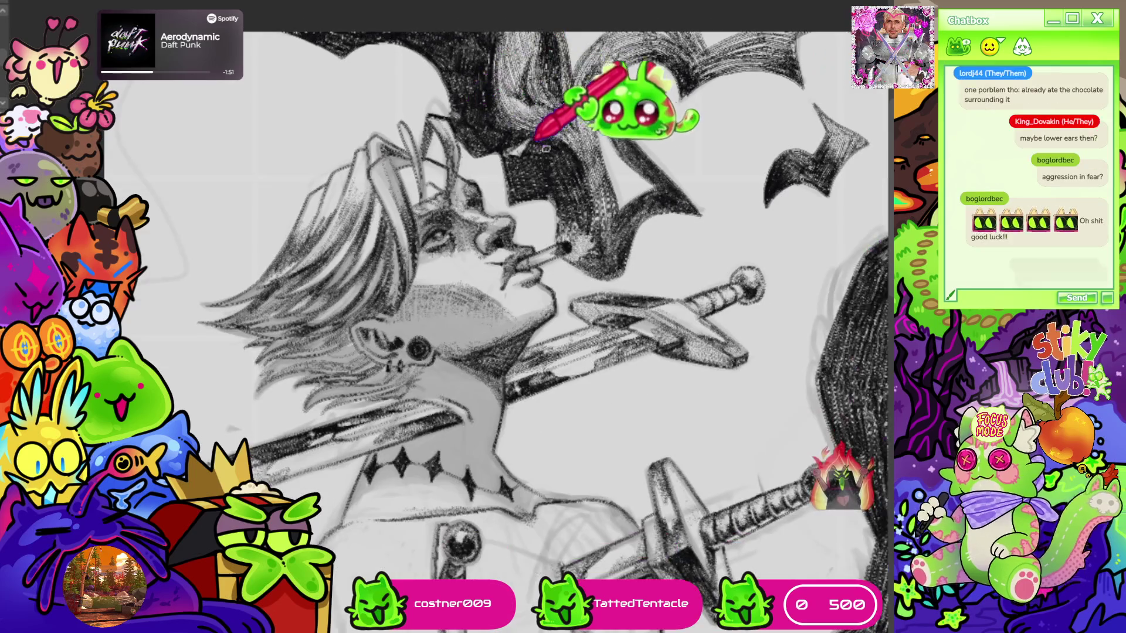
{"action": "scroll", "coordinate": [540, 151], "scroll_direction": "down", "scroll_amount": 1}
{"action": "scroll", "coordinate": [445, 114], "scroll_direction": "up", "scroll_amount": 1}
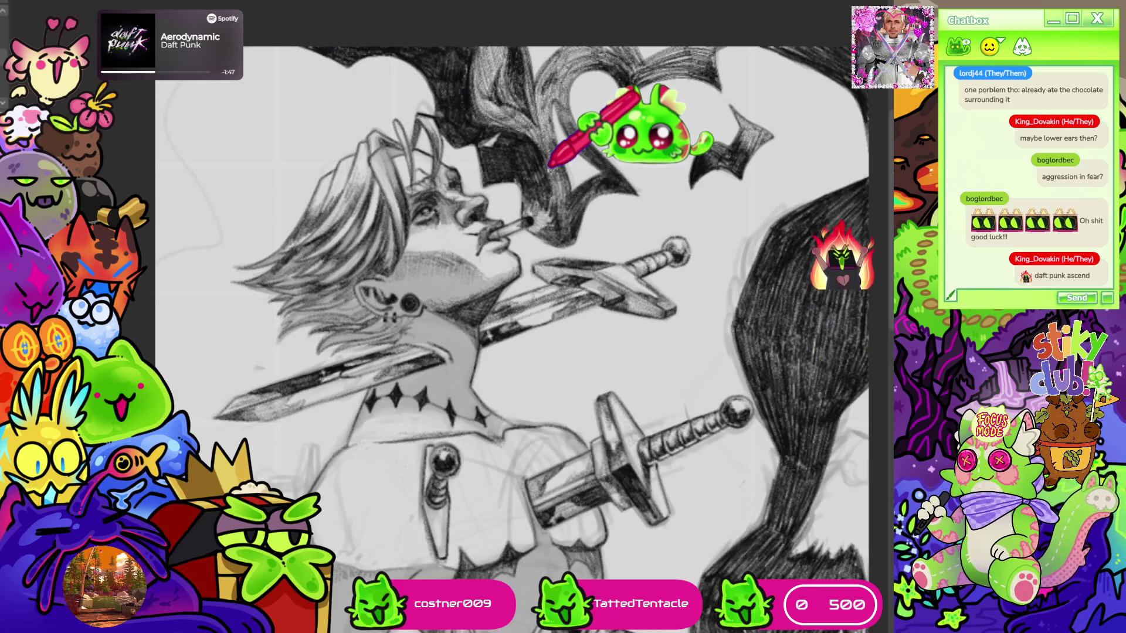
{"action": "scroll", "coordinate": [890, 311], "scroll_direction": "down", "scroll_amount": 3}
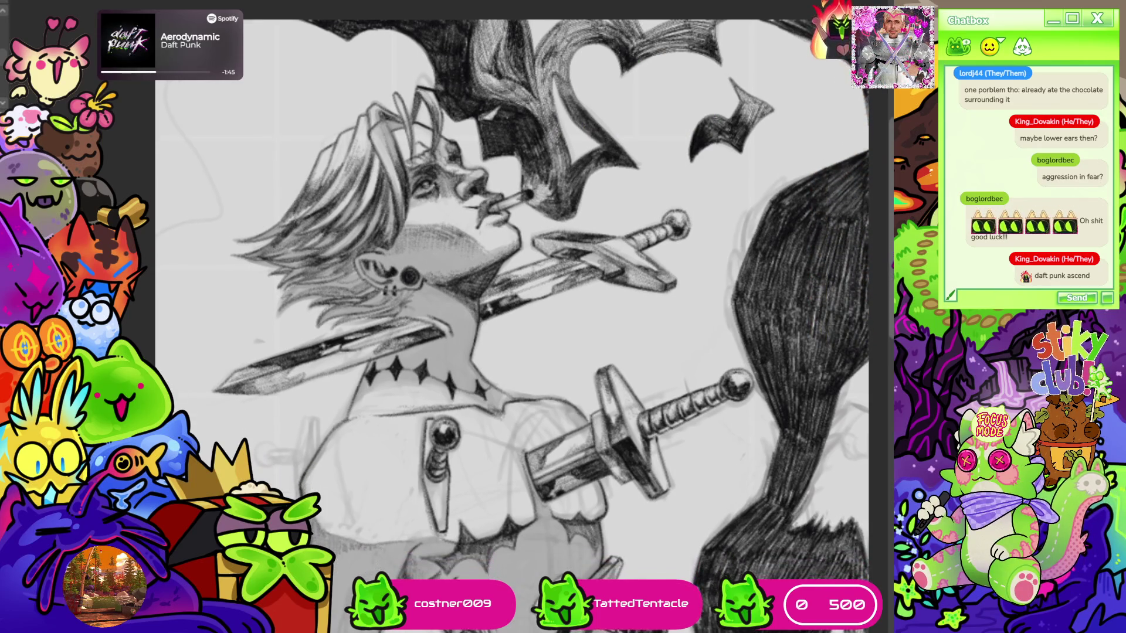
{"action": "mouse_move", "coordinate": [890, 310]}
{"action": "left_mouse_down"}
{"action": "mouse_move", "coordinate": [883, 447]}
{"action": "mouse_move", "coordinate": [884, 235]}
{"action": "mouse_move", "coordinate": [882, 273]}
{"action": "left_mouse_up"}
{"action": "scroll", "coordinate": [884, 255], "scroll_direction": "up", "scroll_amount": 5}
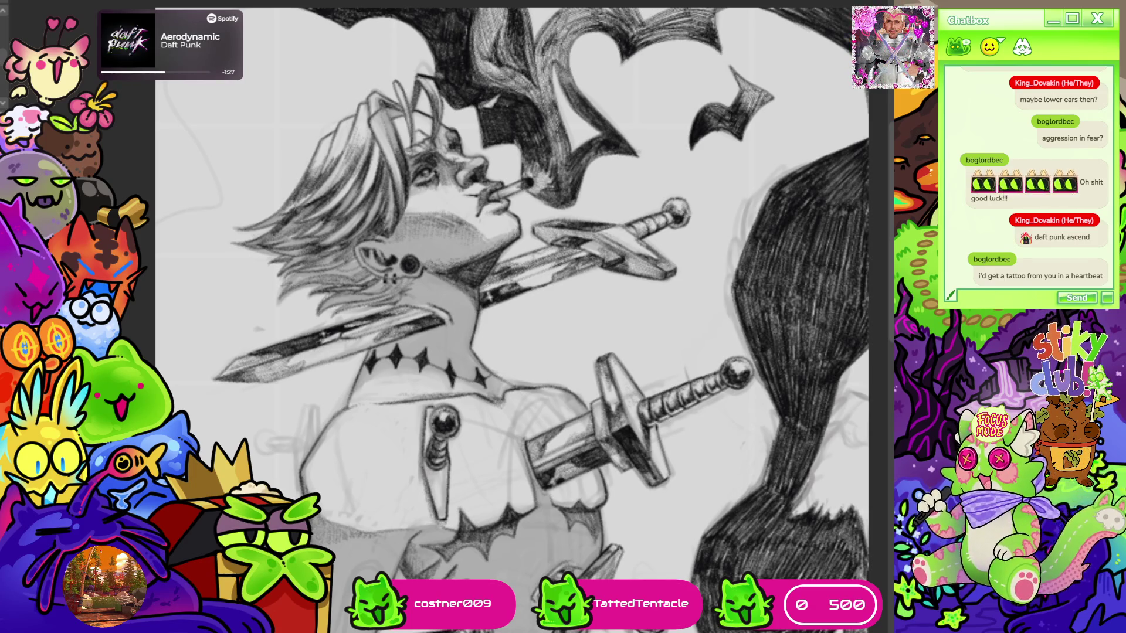
{"action": "scroll", "coordinate": [511, 316], "scroll_direction": "down", "scroll_amount": 2}
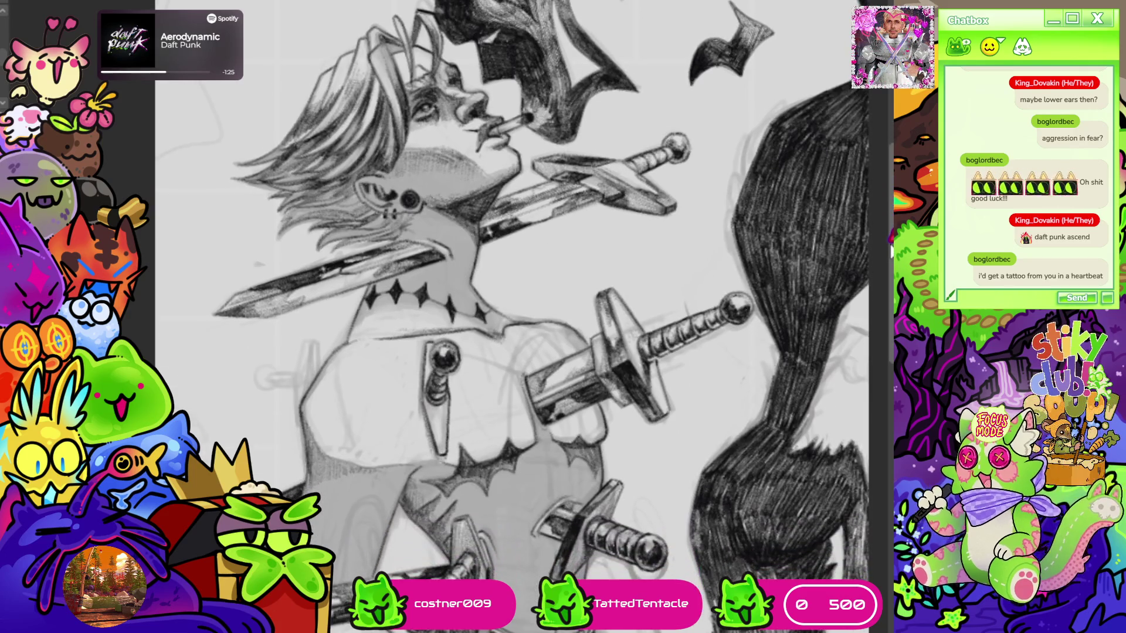
{"action": "scroll", "coordinate": [511, 317], "scroll_direction": "up", "scroll_amount": 2}
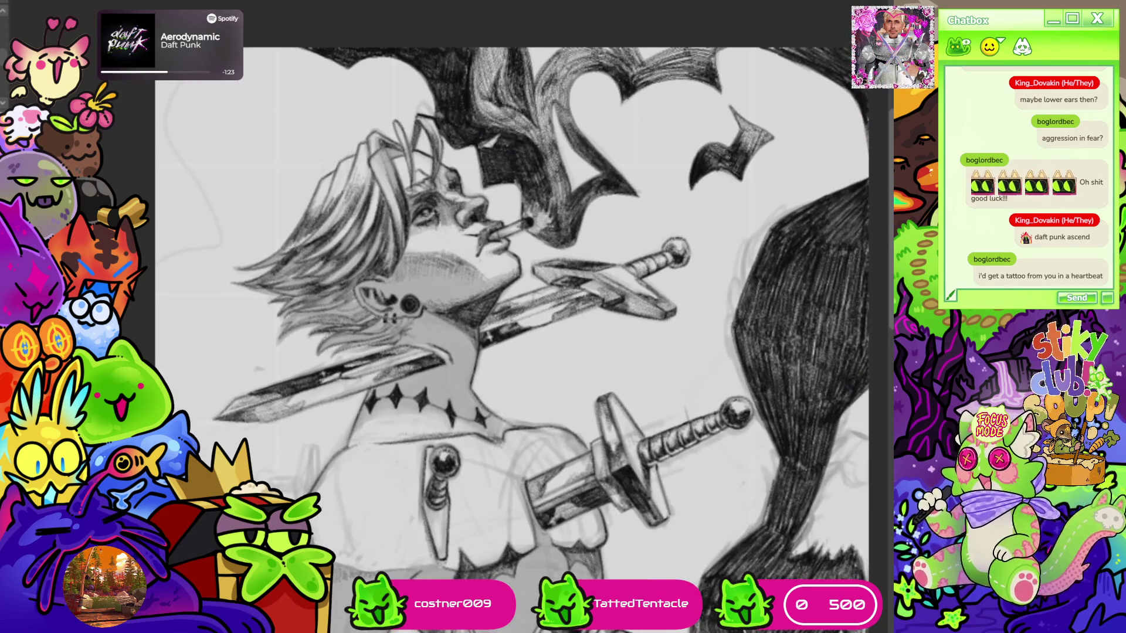
{"action": "scroll", "coordinate": [511, 317], "scroll_direction": "down", "scroll_amount": 10}
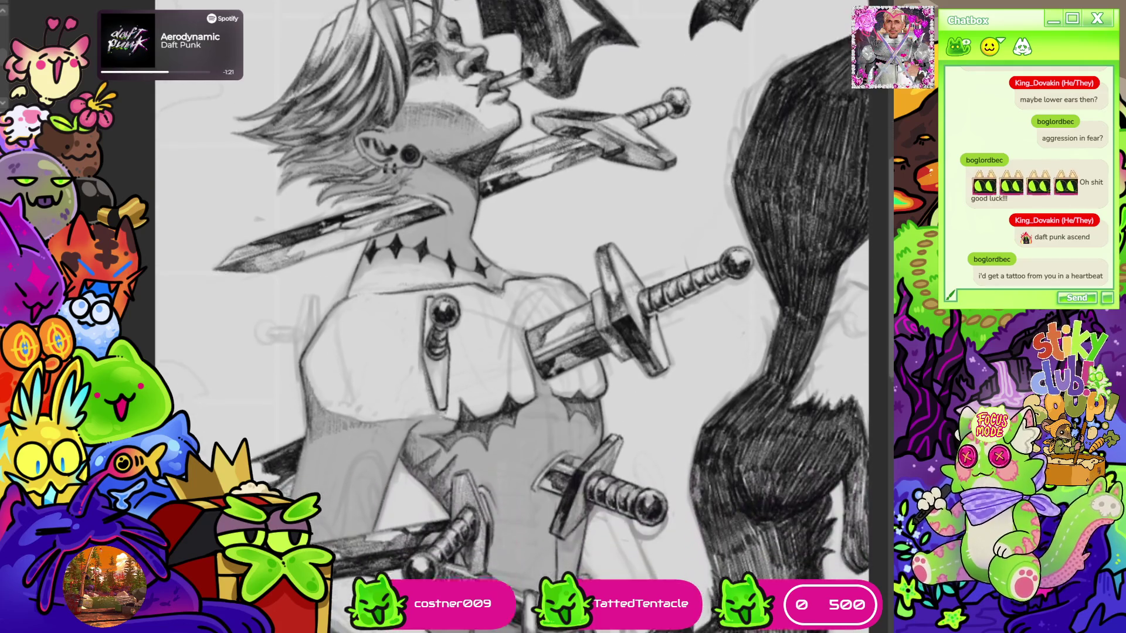
{"action": "scroll", "coordinate": [511, 317], "scroll_direction": "down", "scroll_amount": 5}
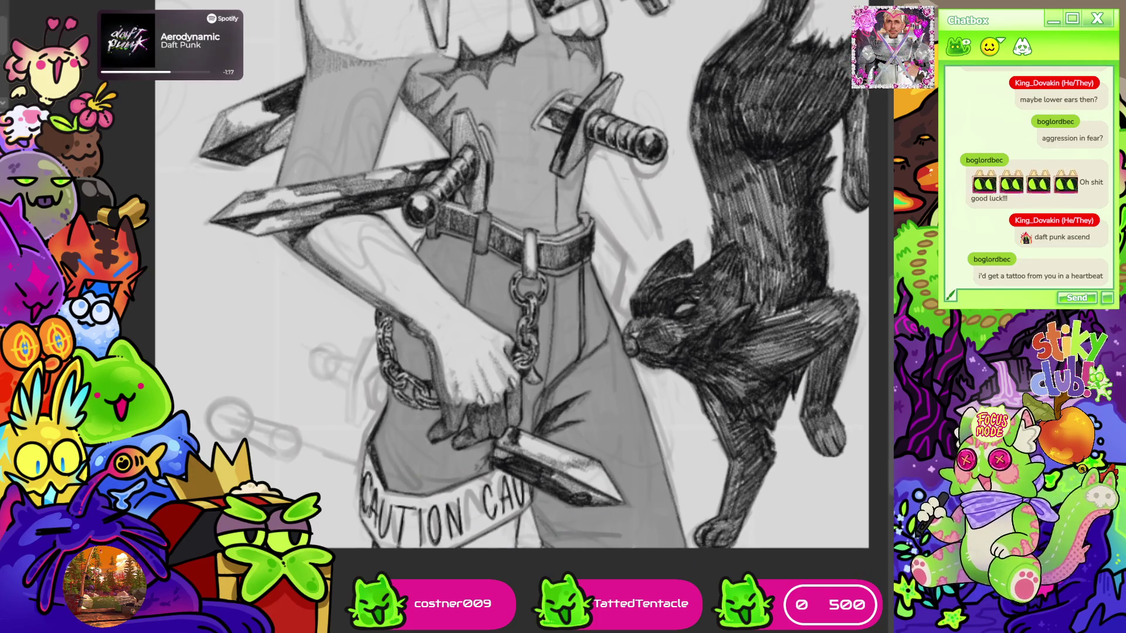
{"action": "scroll", "coordinate": [604, 266], "scroll_direction": "down", "scroll_amount": 5}
{"action": "scroll", "coordinate": [377, 258], "scroll_direction": "up", "scroll_amount": 10}
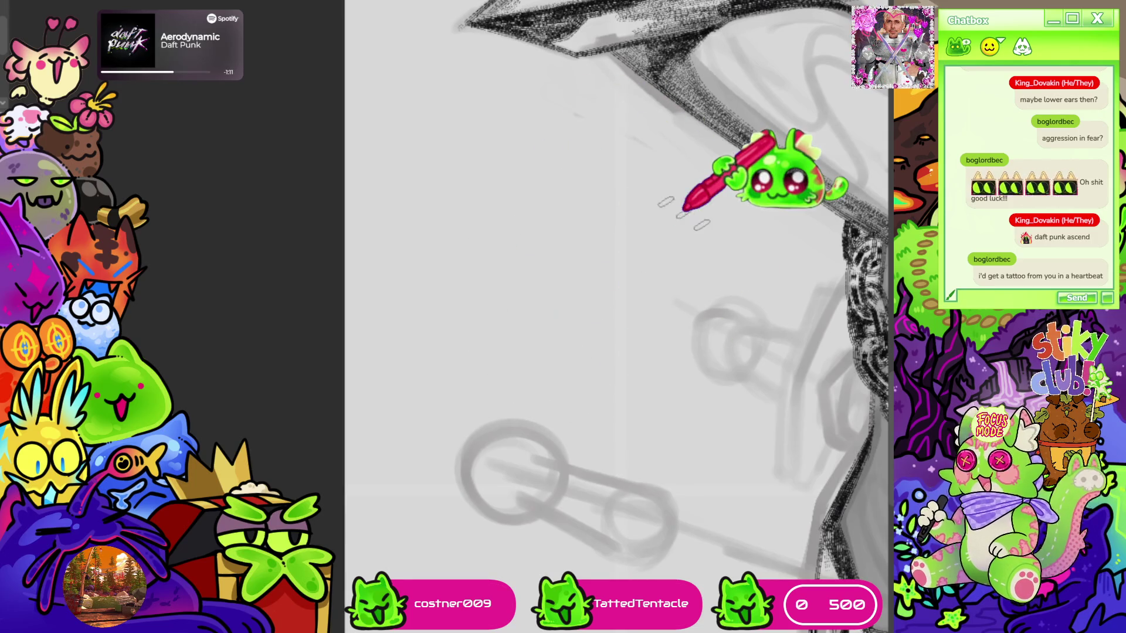
{"action": "scroll", "coordinate": [445, 290], "scroll_direction": "down", "scroll_amount": 3}
{"action": "scroll", "coordinate": [378, 411], "scroll_direction": "up", "scroll_amount": 1}
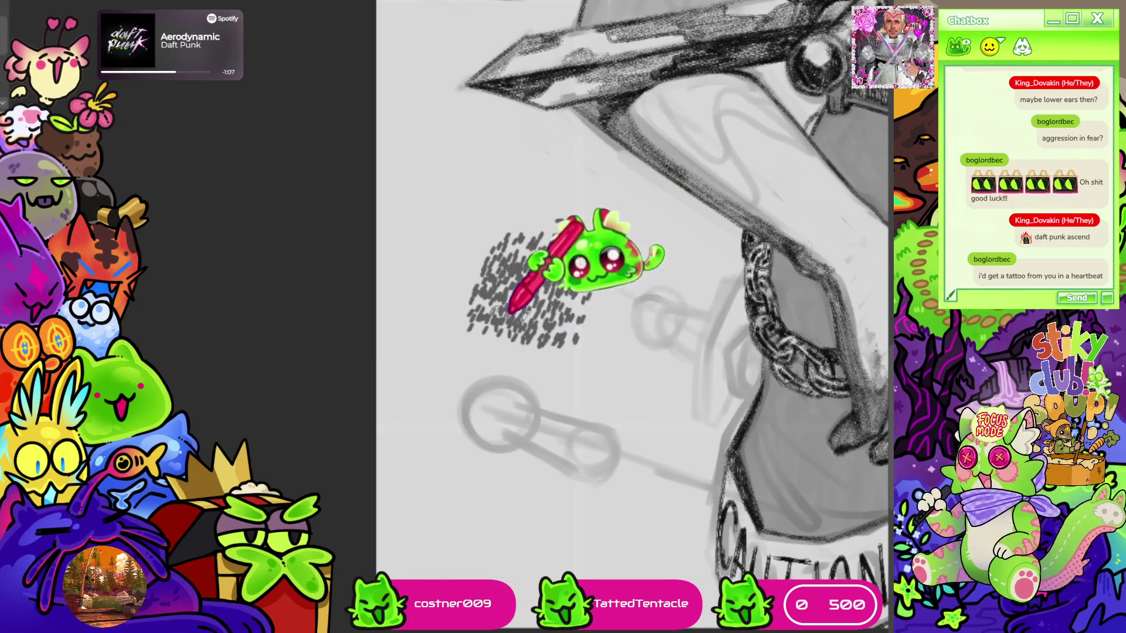
{"action": "scroll", "coordinate": [459, 265], "scroll_direction": "down", "scroll_amount": 5}
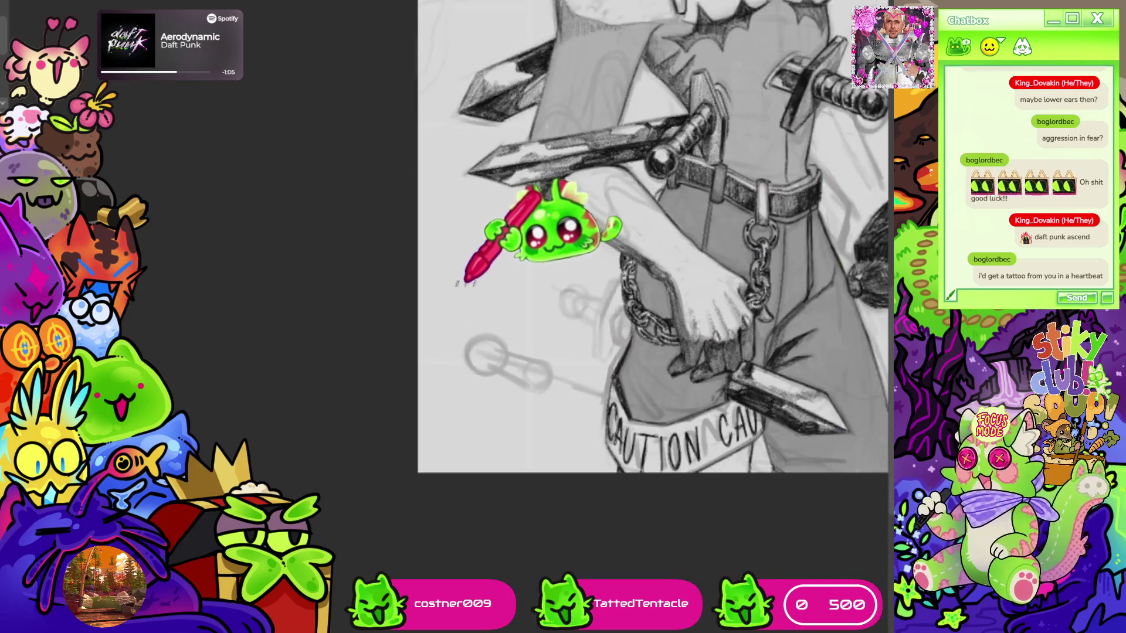
{"action": "scroll", "coordinate": [762, 59], "scroll_direction": "up", "scroll_amount": 5}
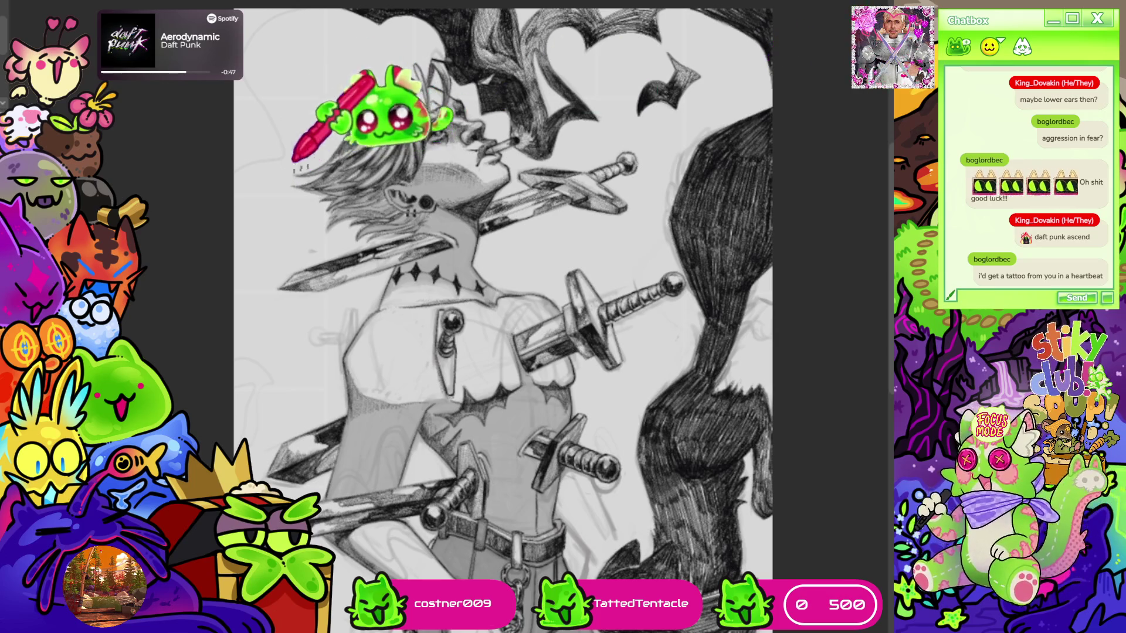
{"action": "scroll", "coordinate": [482, 53], "scroll_direction": "up", "scroll_amount": 5}
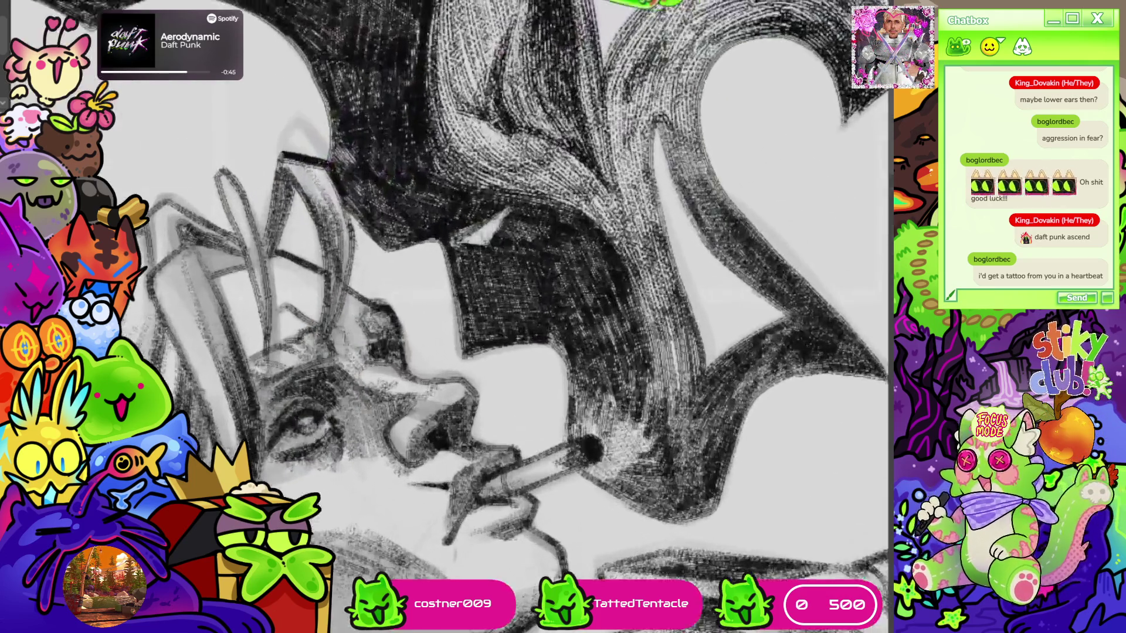
{"action": "scroll", "coordinate": [451, 316], "scroll_direction": "down", "scroll_amount": 5}
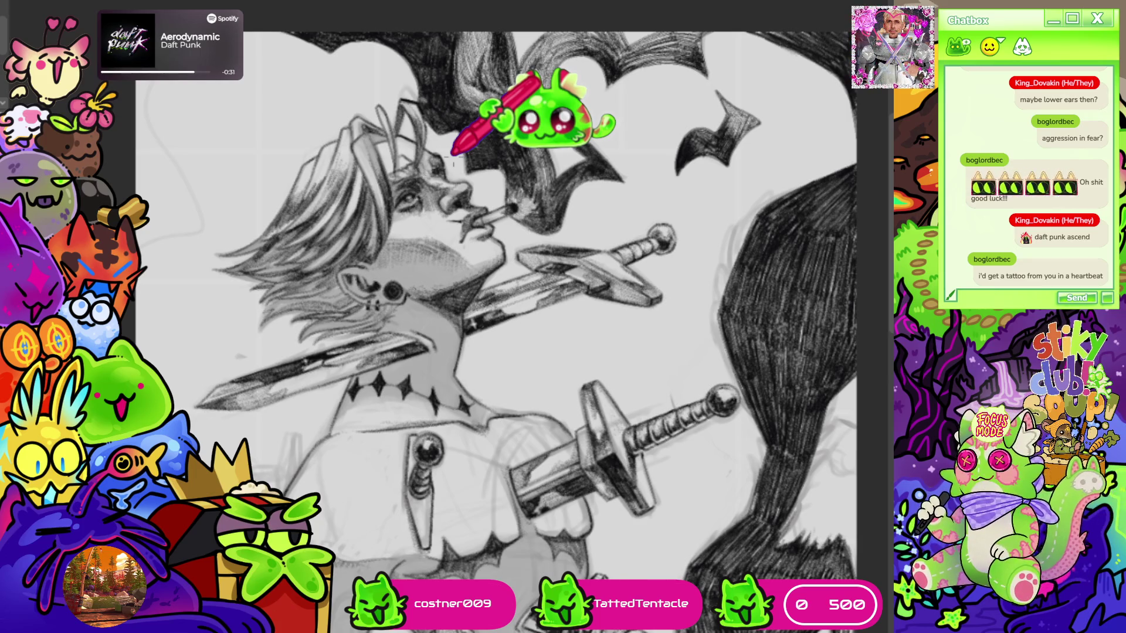
{"action": "scroll", "coordinate": [528, 164], "scroll_direction": "down", "scroll_amount": 3}
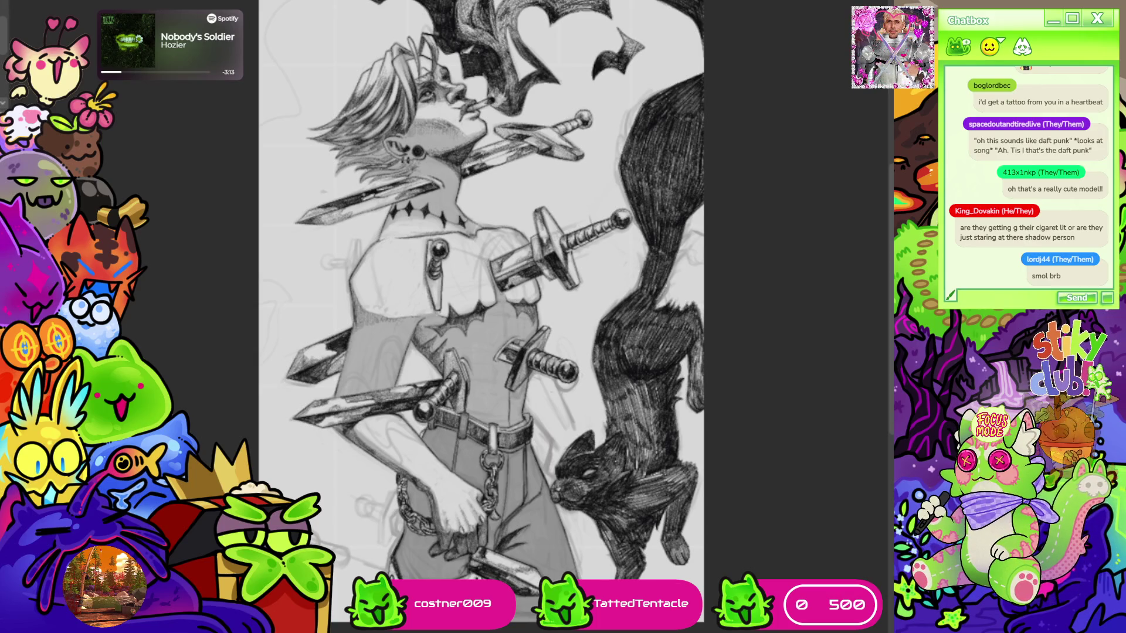
Fit the drawing to the window and bring up the sword-and-flowers tattoo design
{"action": "key", "text": "ctrl+0"}
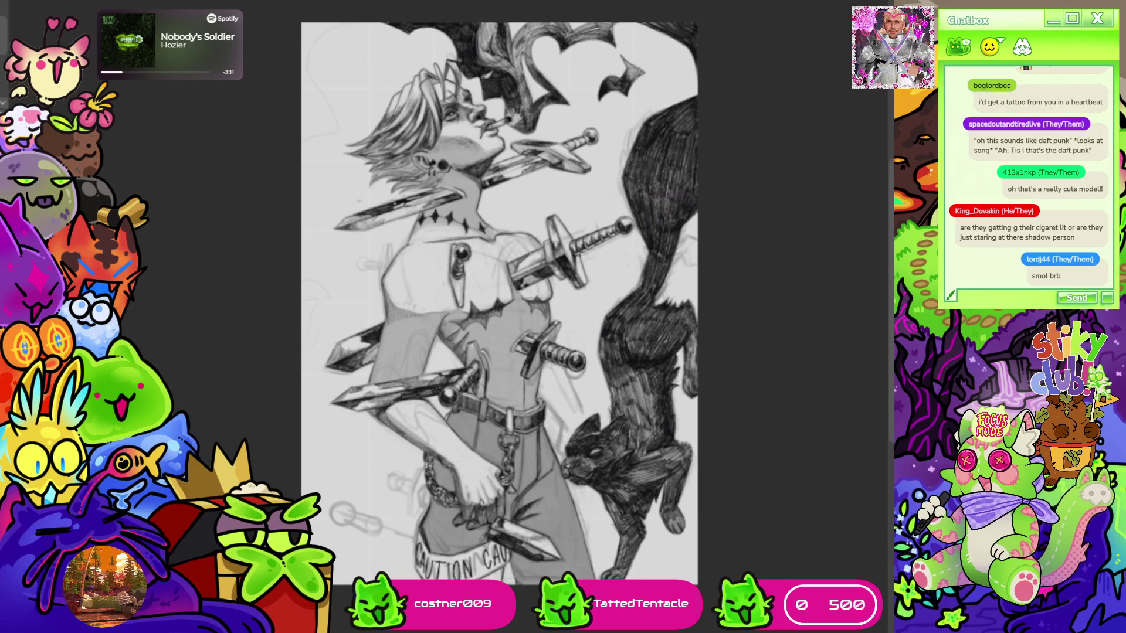
{"action": "scroll", "coordinate": [486, 303], "scroll_direction": "right", "scroll_amount": 2}
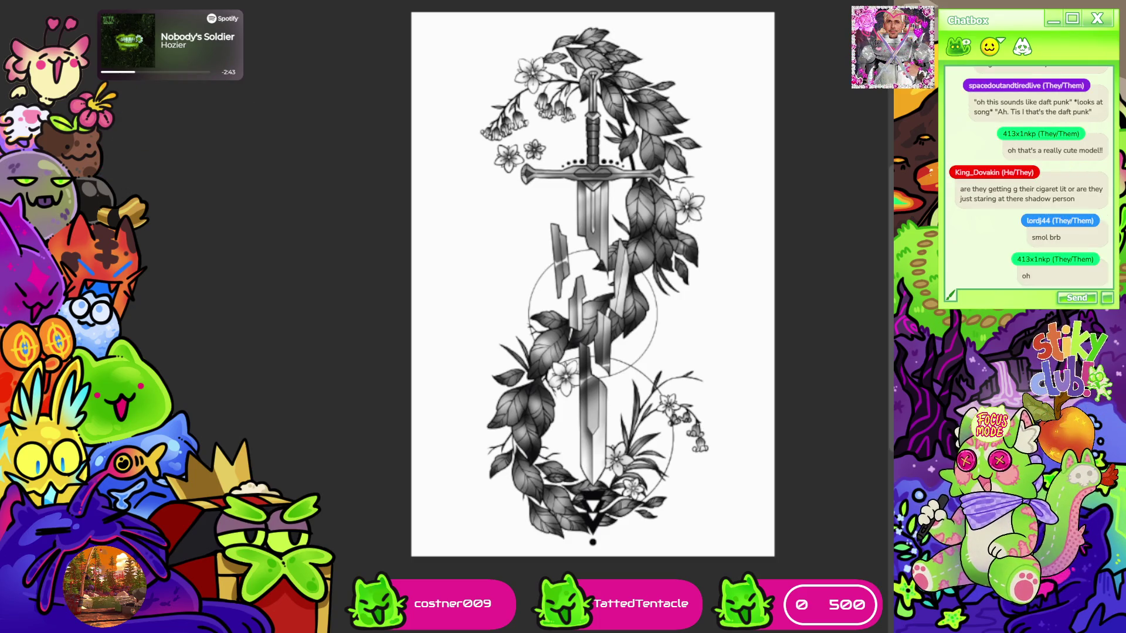
{"action": "key", "text": "Tab"}
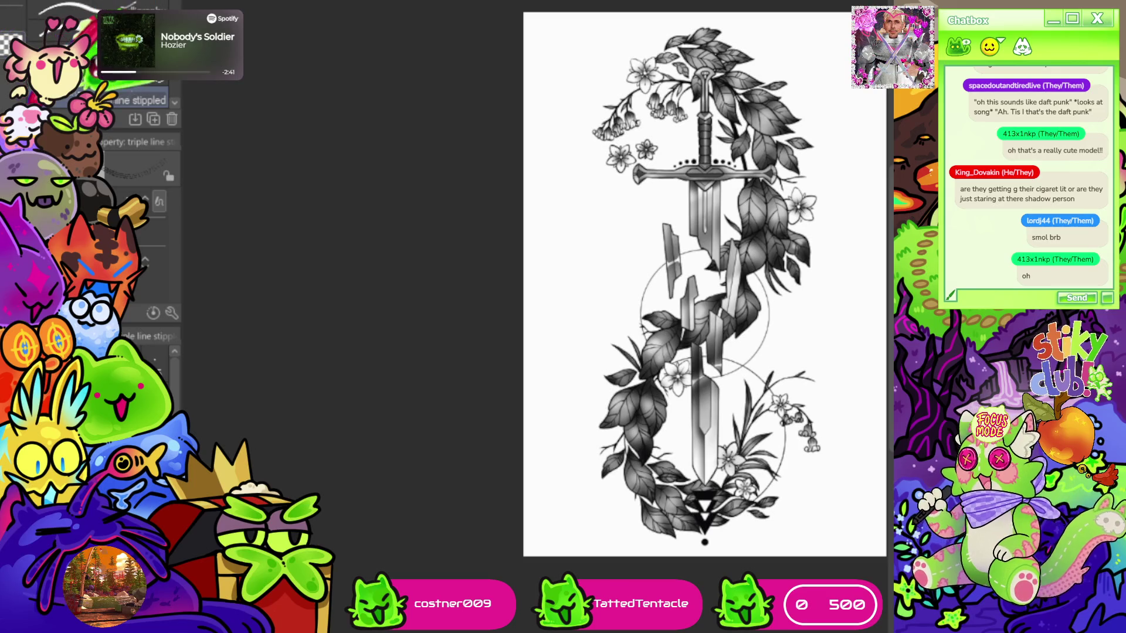
Hide the side panels and return to the pencil figure drawing with swords and black cat
{"action": "key", "text": "Tab"}
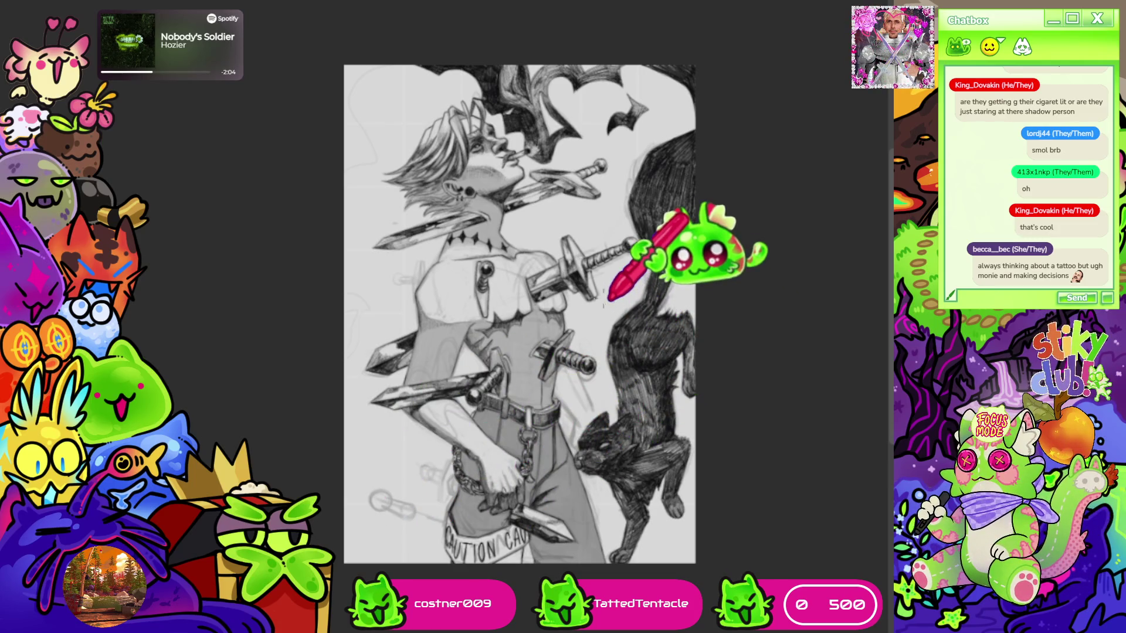
Zoom around the figure drawing, then view the tattoo design's lower sword blade and flowers
{"action": "scroll", "coordinate": [586, 293], "scroll_direction": "up", "scroll_amount": 5}
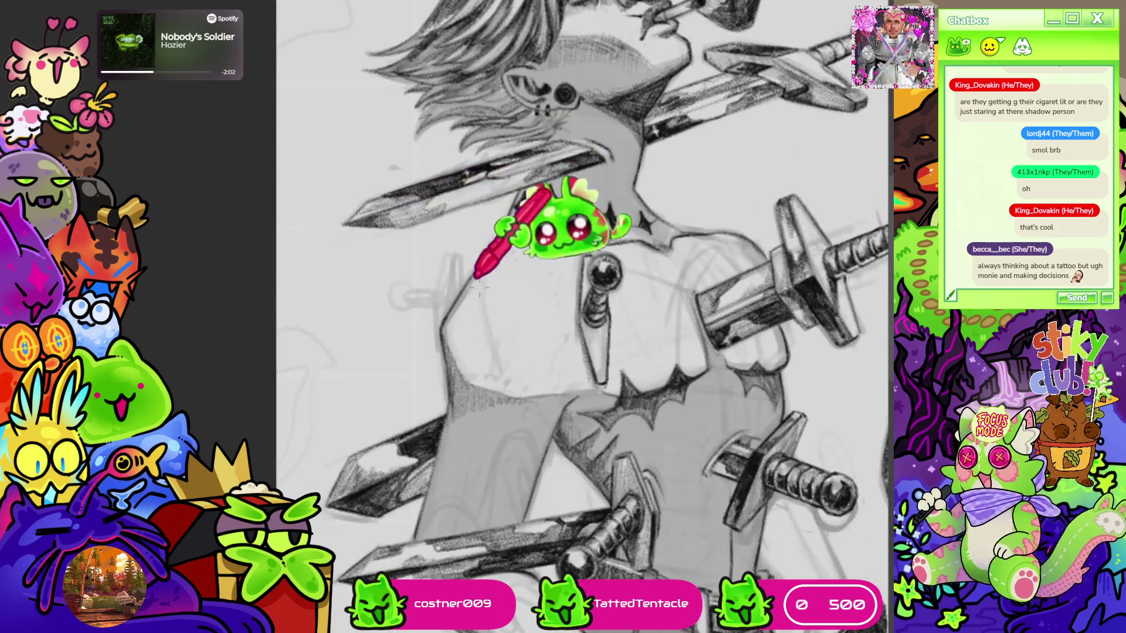
{"action": "scroll", "coordinate": [586, 316], "scroll_direction": "down", "scroll_amount": 5}
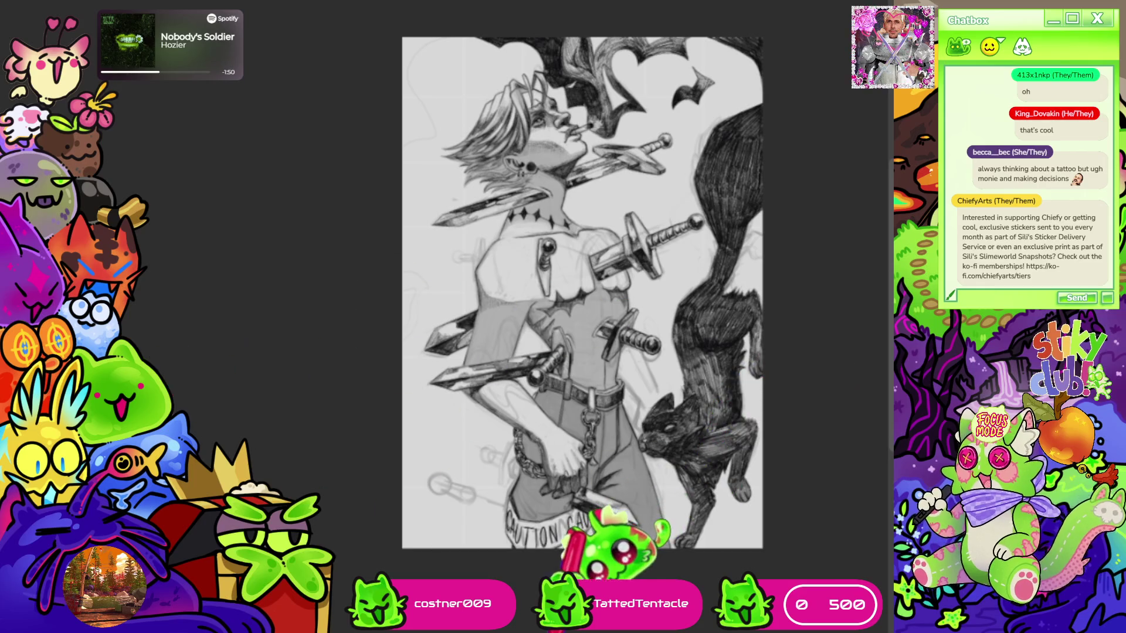
{"action": "scroll", "coordinate": [557, 293], "scroll_direction": "right", "scroll_amount": 3}
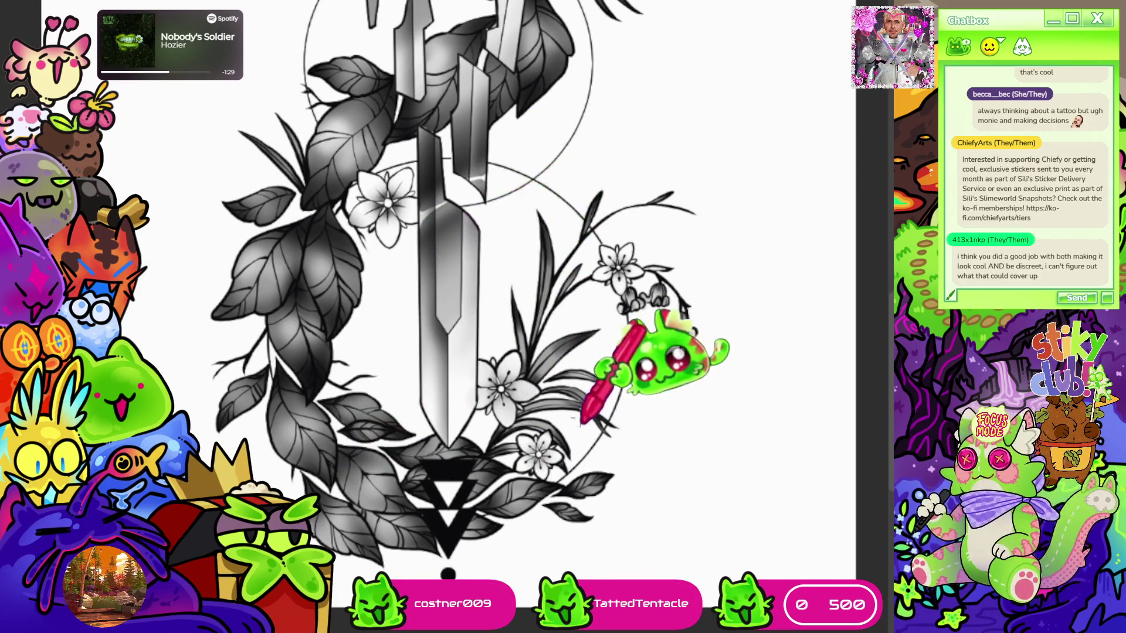
Zoom in and out on the tattoo design's hilt and foliage, then return to the wolf sketch
{"action": "scroll", "coordinate": [512, 264], "scroll_direction": "down", "scroll_amount": 5}
{"action": "scroll", "coordinate": [576, 330], "scroll_direction": "up", "scroll_amount": 2}
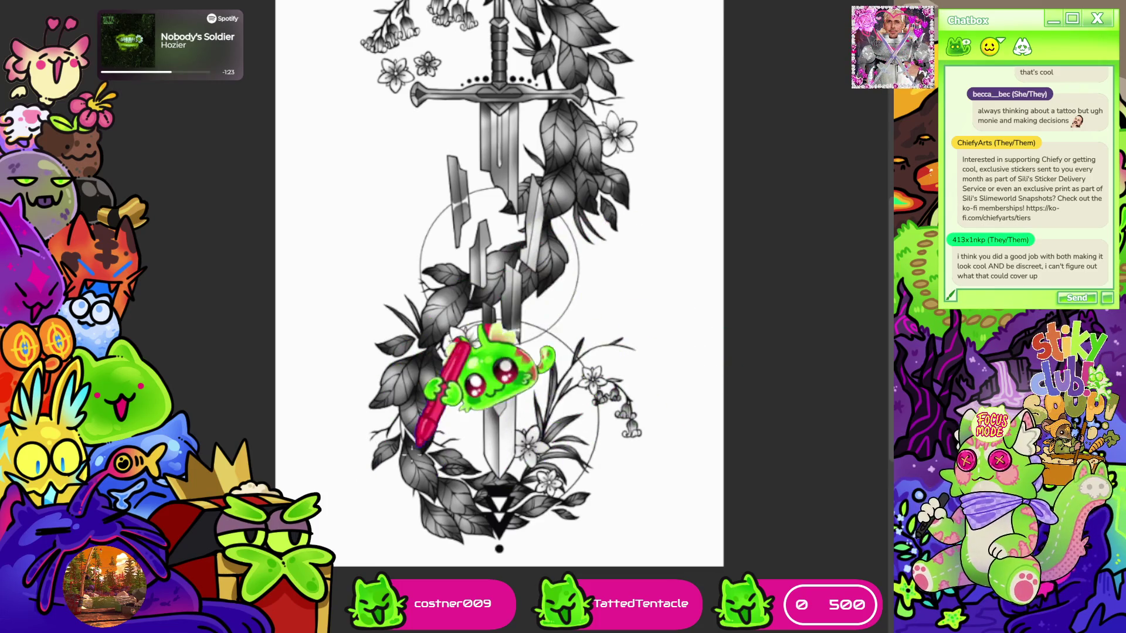
{"action": "scroll", "coordinate": [500, 281], "scroll_direction": "down", "scroll_amount": 2}
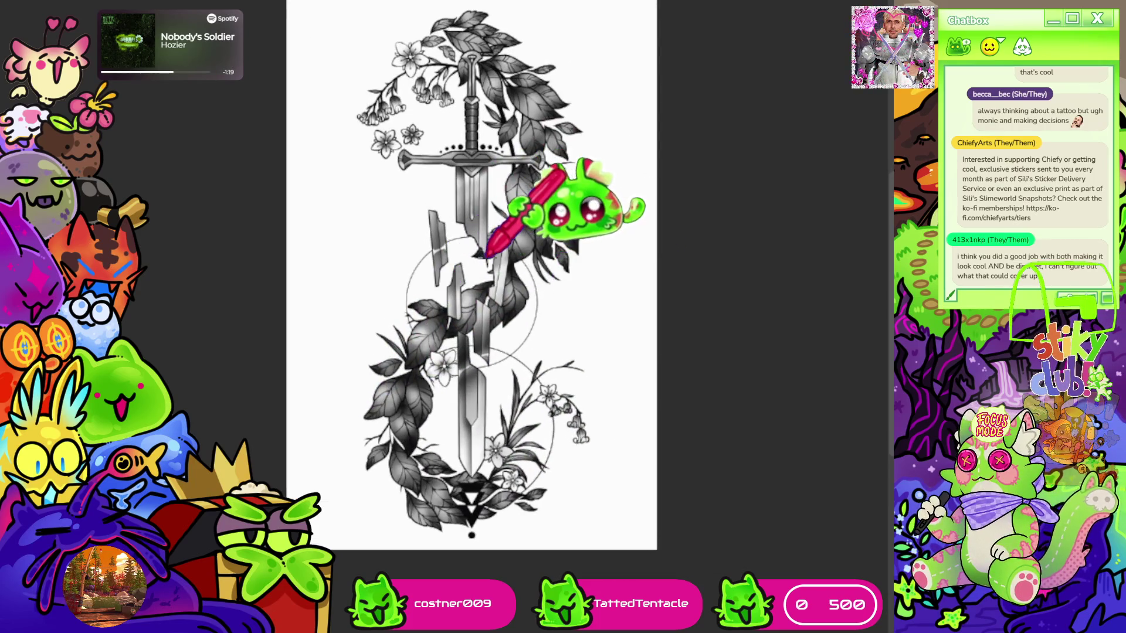
{"action": "key", "text": "ctrl+minus"}
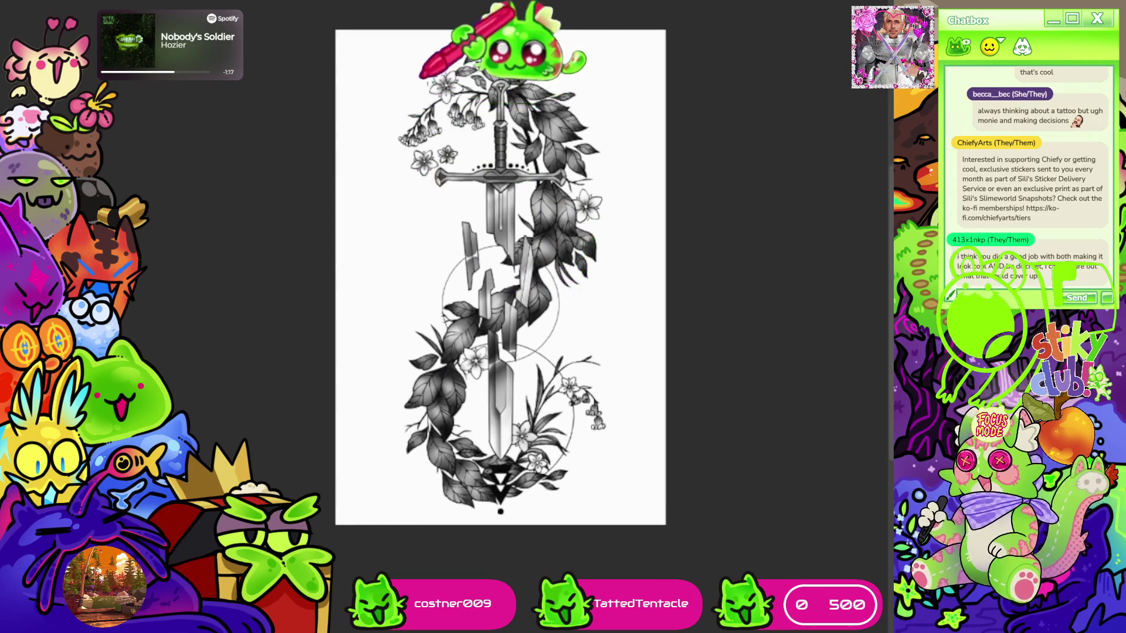
{"action": "key", "text": "ctrl+plus"}
{"action": "key", "text": "ctrl+plus"}
{"action": "key", "text": "ctrl+minus"}
{"action": "key", "text": "ctrl+minus"}
{"action": "key", "text": "ctrl+minus"}
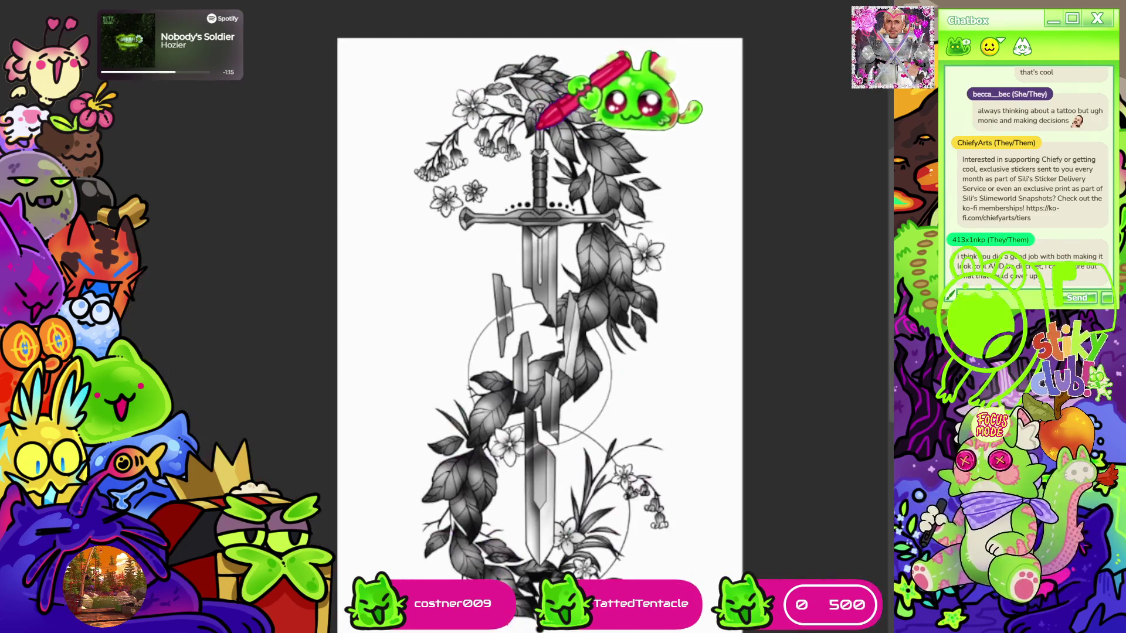
{"action": "key", "text": "ctrl+plus"}
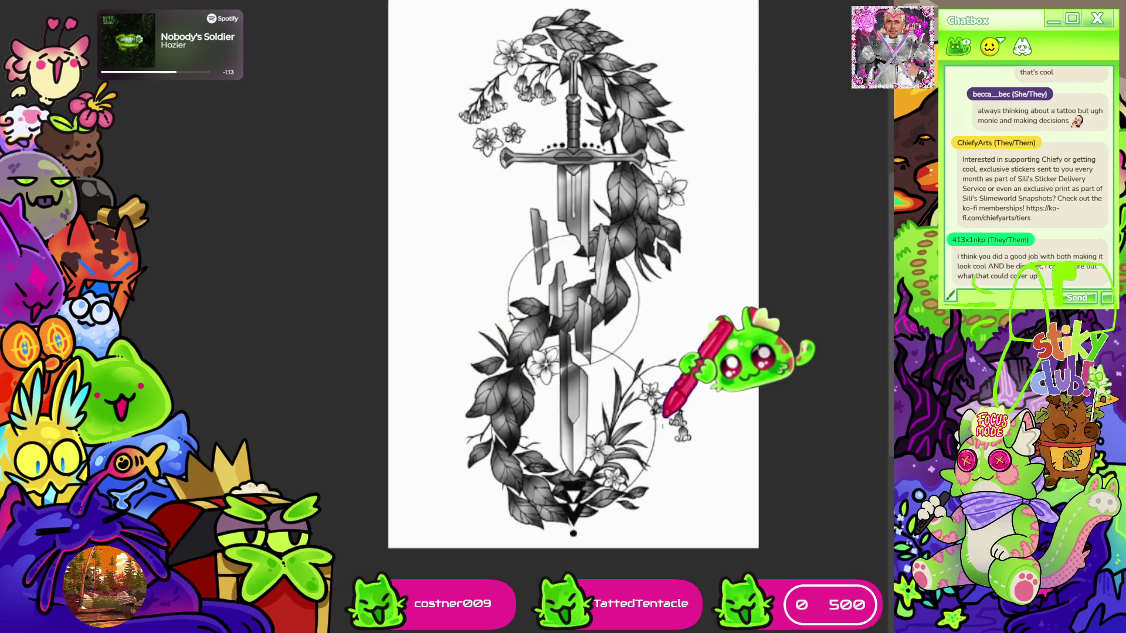
{"action": "key", "text": "ctrl+minus"}
{"action": "key", "text": "ctrl+plus"}
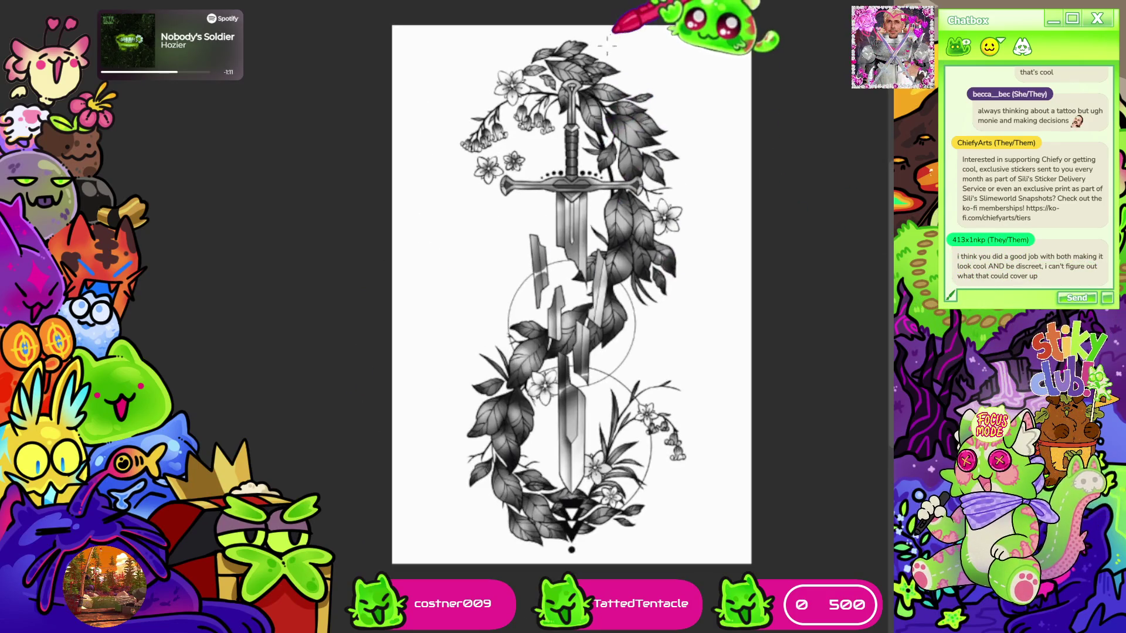
{"action": "key", "text": "ctrl+plus"}
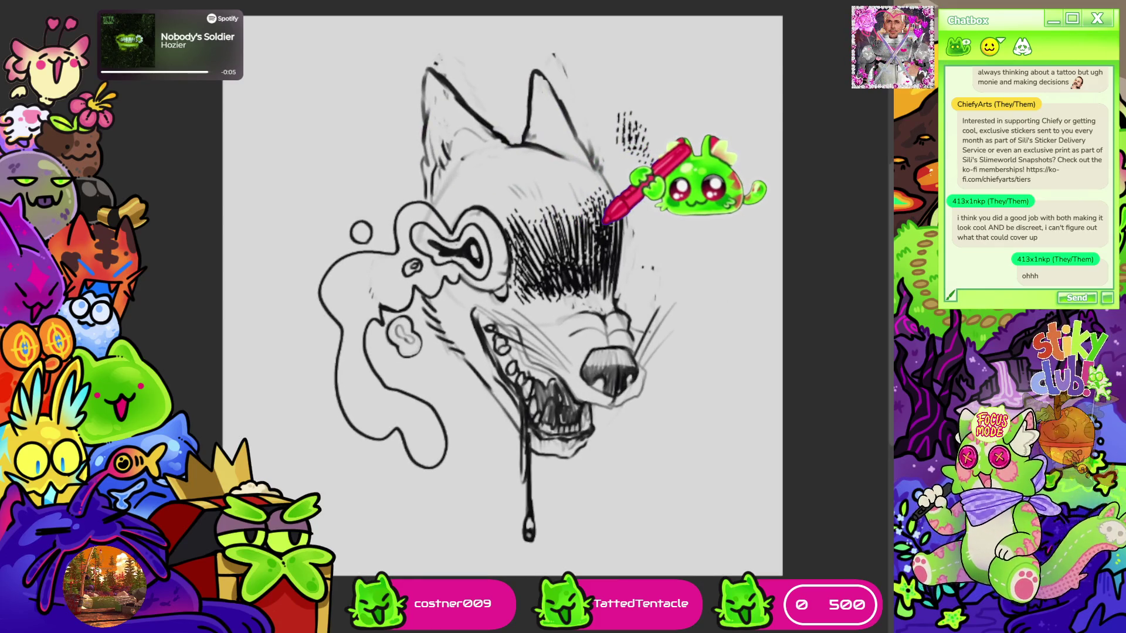
Undo the extra hatching and dark ear strokes on the wolf, then switch to a blank grey canvas
{"action": "mouse_move", "coordinate": [680, 187]}
{"action": "left_mouse_down"}
{"action": "mouse_move", "coordinate": [683, 232]}
{"action": "mouse_move", "coordinate": [720, 258]}
{"action": "mouse_move", "coordinate": [717, 235]}
{"action": "left_mouse_up"}
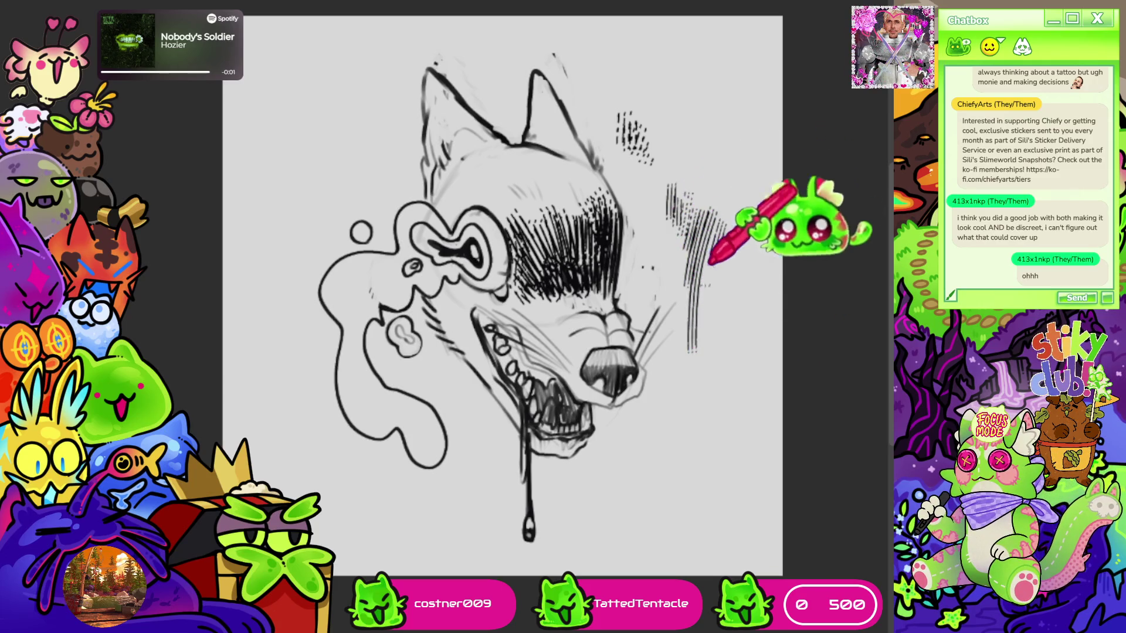
{"action": "key", "text": "ctrl+z"}
{"action": "key", "text": "ctrl+z"}
{"action": "key", "text": "ctrl+z"}
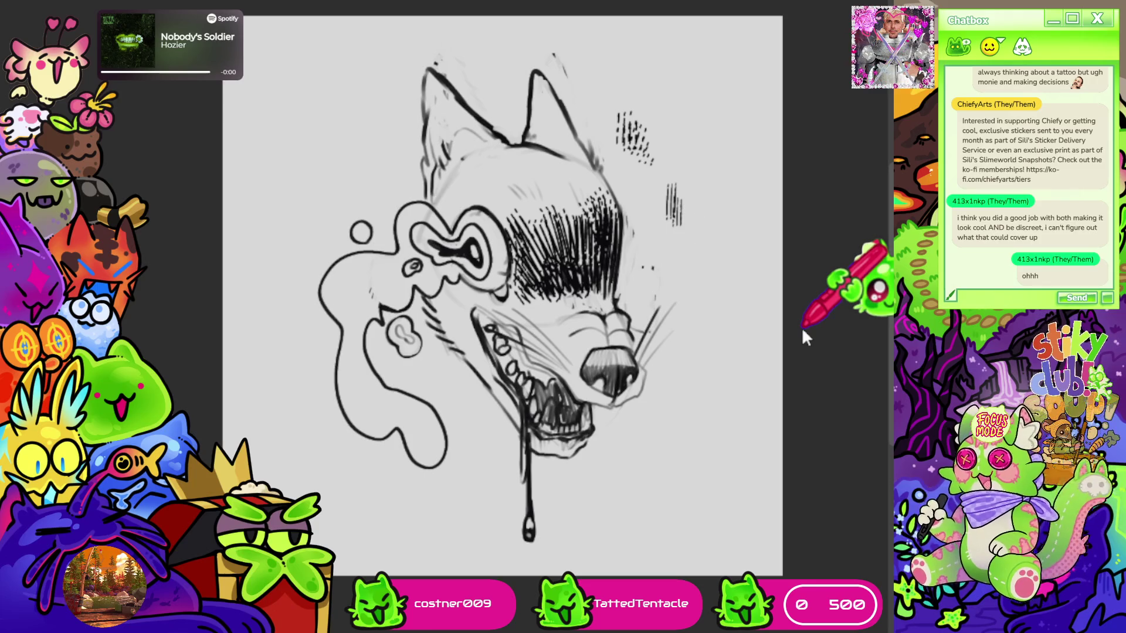
{"action": "key", "text": "ctrl+z"}
{"action": "key", "text": "ctrl+z"}
{"action": "key", "text": "ctrl+z"}
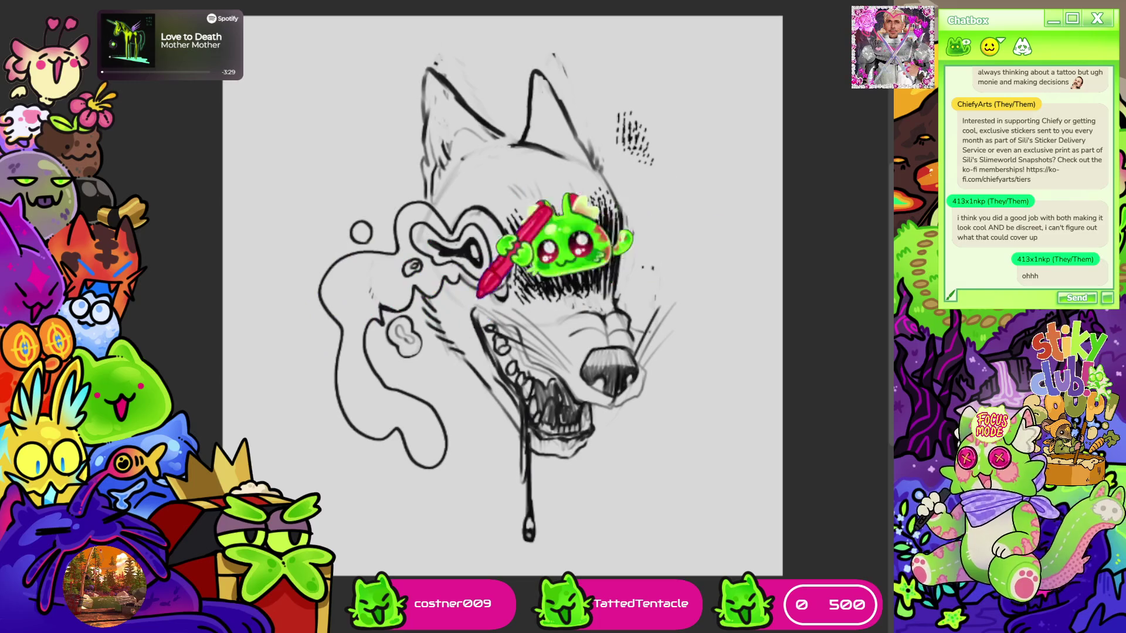
{"action": "key", "text": "ctrl+z"}
{"action": "key", "text": "ctrl+z"}
{"action": "key", "text": "ctrl+z"}
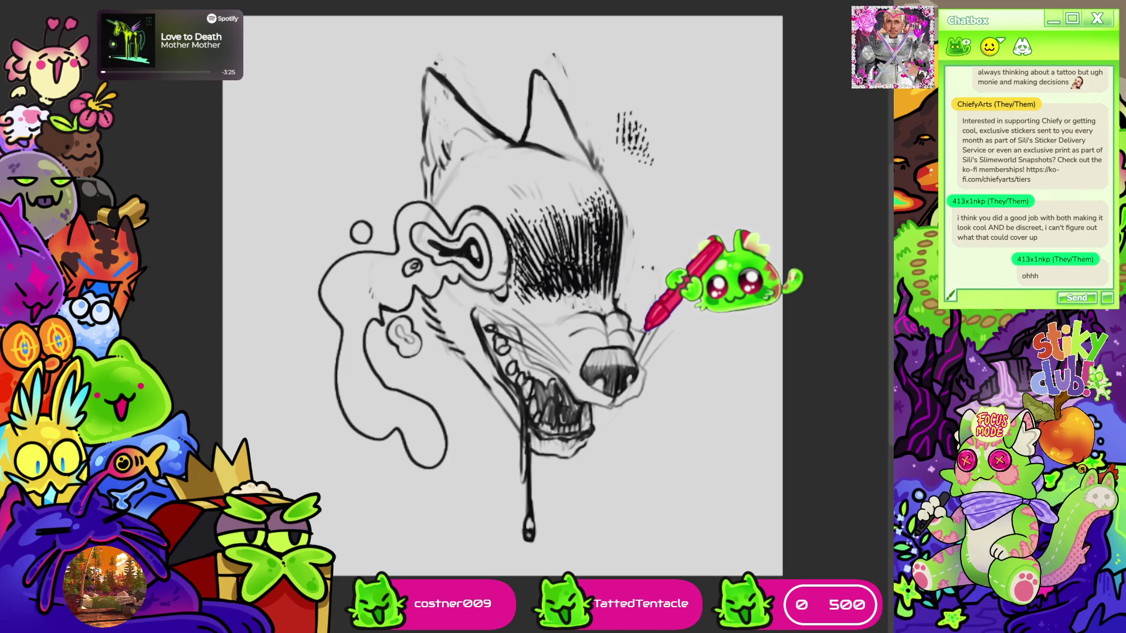
{"action": "key", "text": "ctrl+0"}
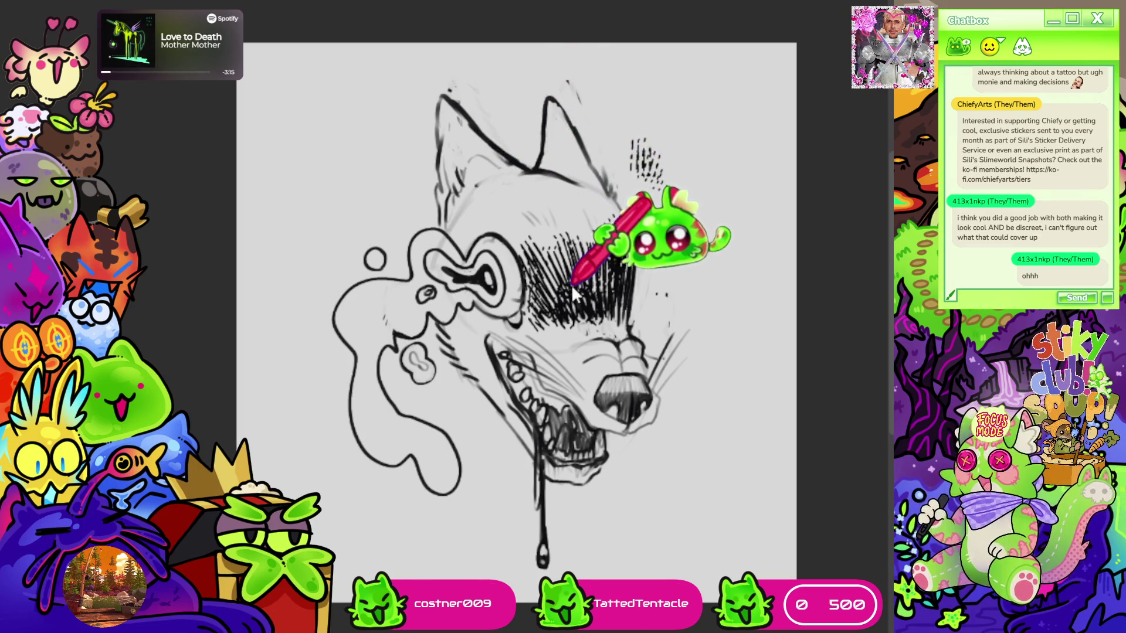
{"action": "key", "text": "ctrl+Tab"}
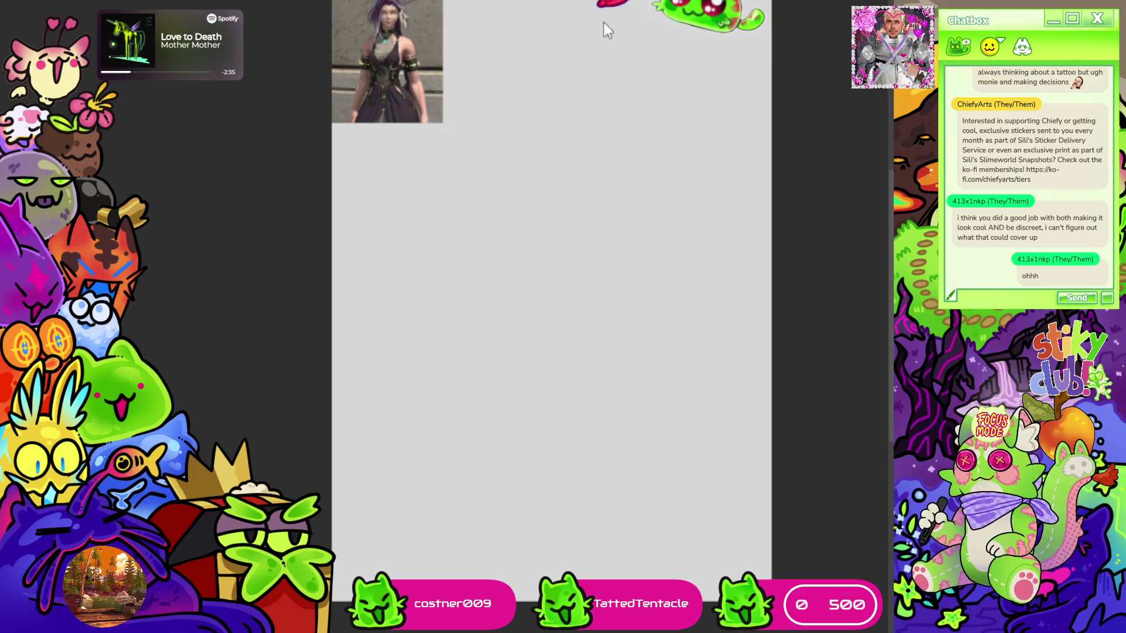
Paste the coloured tarot-card character illustration onto the canvas beside the reference photo
{"action": "key", "text": "ctrl+v"}
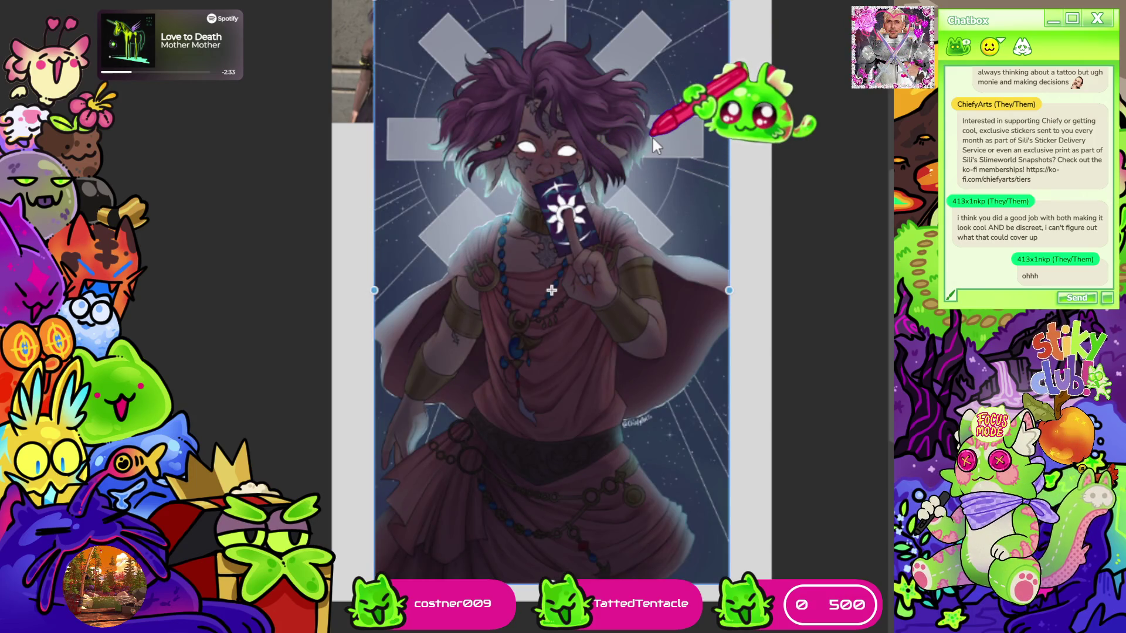
{"action": "scroll", "coordinate": [645, 136], "scroll_direction": "up", "scroll_amount": 5}
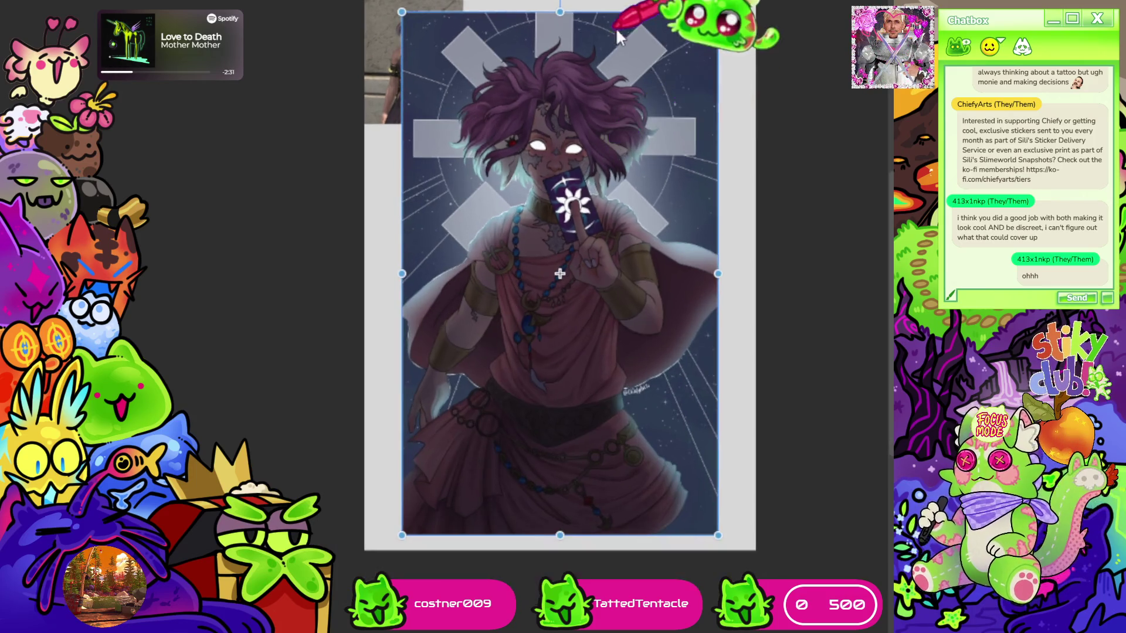
{"action": "scroll", "coordinate": [560, 175], "scroll_direction": "down", "scroll_amount": 3}
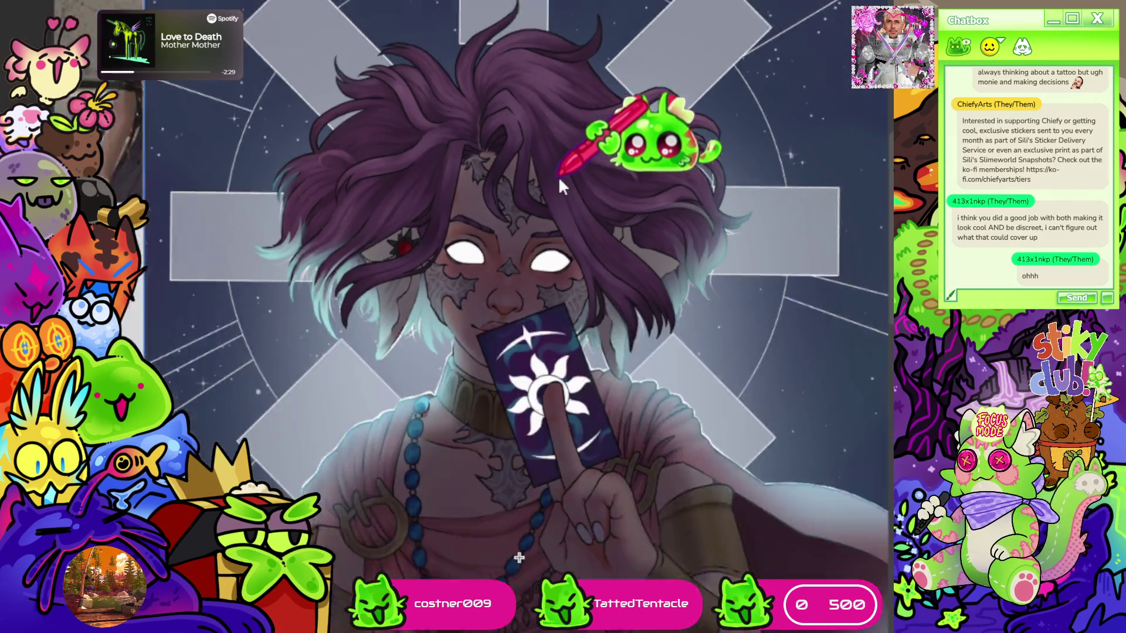
{"action": "scroll", "coordinate": [548, 120], "scroll_direction": "down", "scroll_amount": 2}
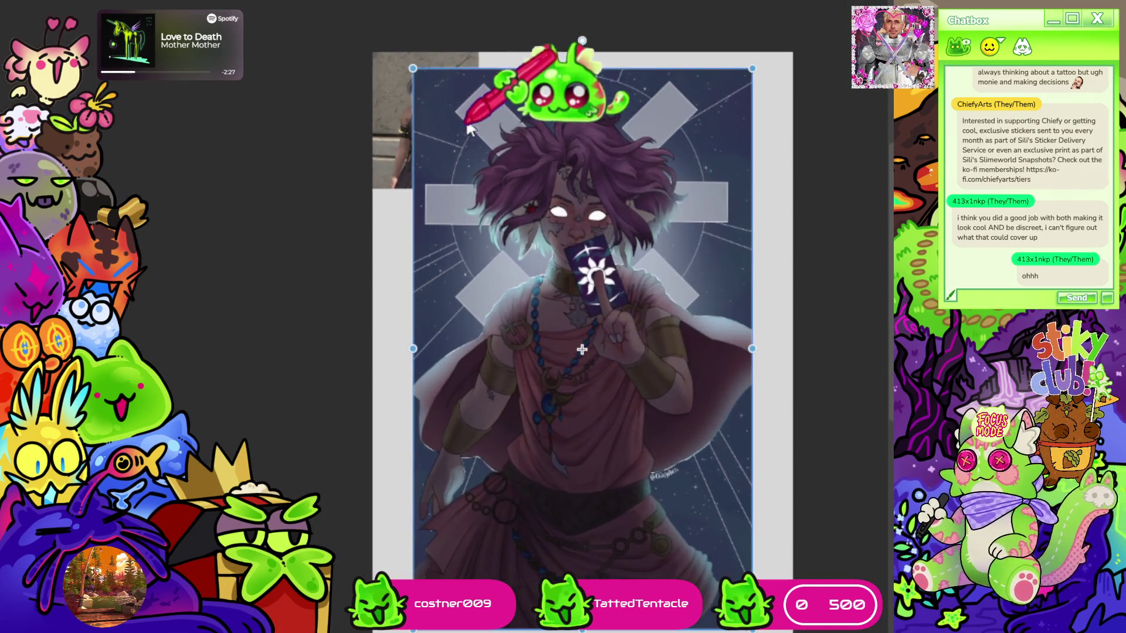
Scale the illustration down to reference size and place it beneath the photo in the upper-left corner
{"action": "left_click_drag", "start_coordinate": [414, 68], "coordinate": [606, 390]}
{"action": "mouse_move", "coordinate": [653, 430]}
{"action": "left_mouse_down"}
{"action": "mouse_move", "coordinate": [467, 317]}
{"action": "mouse_move", "coordinate": [437, 217]}
{"action": "left_mouse_up"}
{"action": "scroll", "coordinate": [451, 88], "scroll_direction": "up", "scroll_amount": 8}
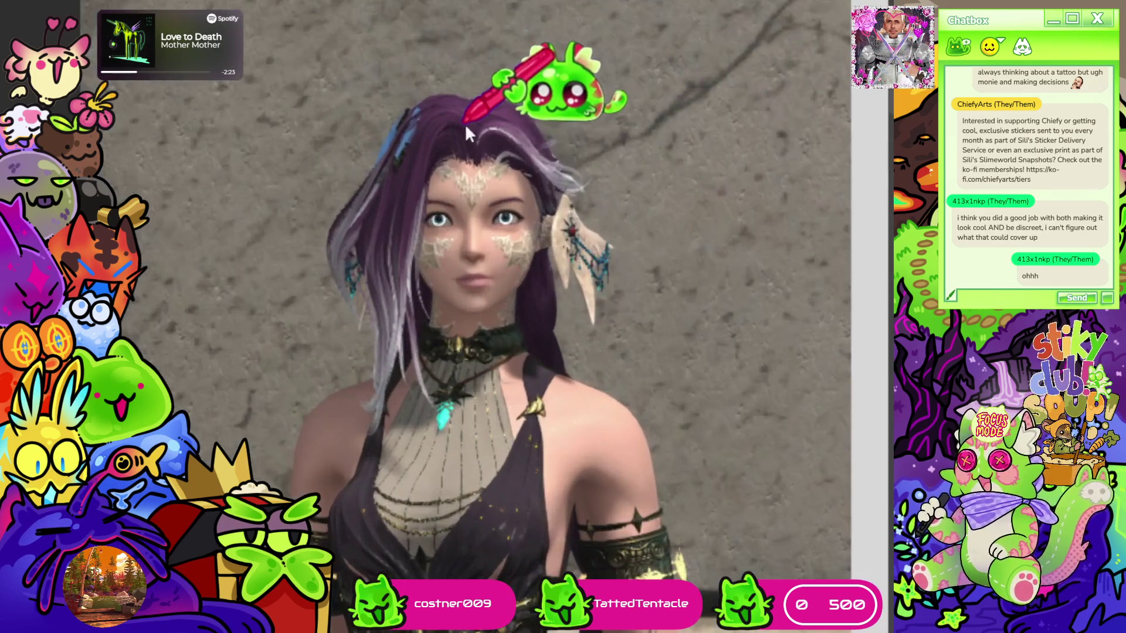
{"action": "scroll", "coordinate": [452, 89], "scroll_direction": "down", "scroll_amount": 5}
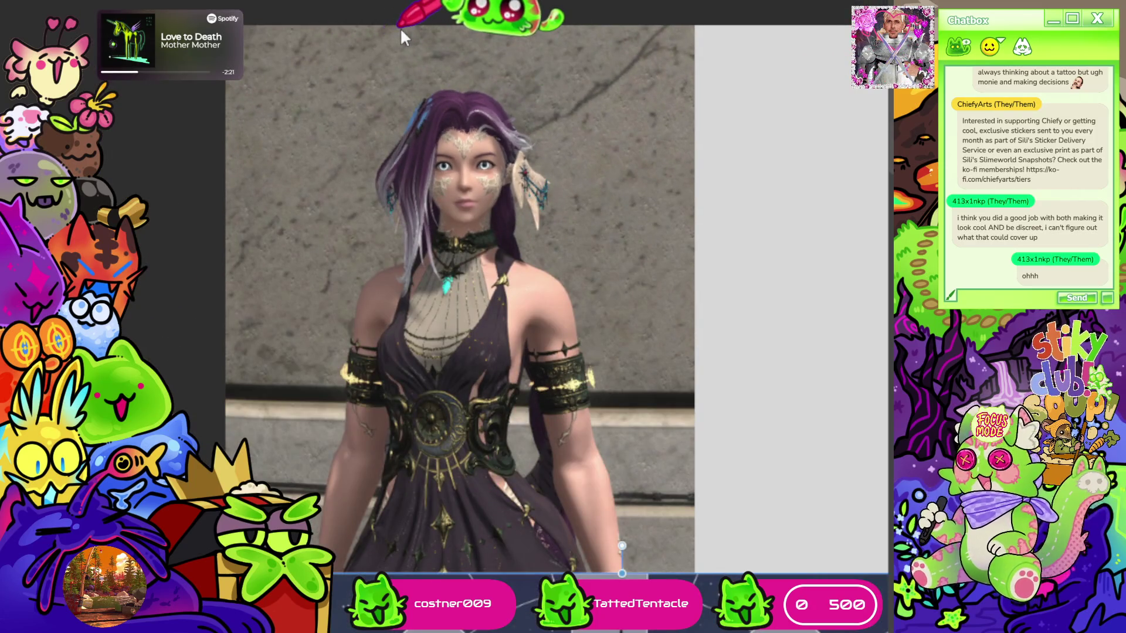
{"action": "scroll", "coordinate": [410, 35], "scroll_direction": "down", "scroll_amount": 1}
{"action": "scroll", "coordinate": [424, 50], "scroll_direction": "down", "scroll_amount": 2}
{"action": "scroll", "coordinate": [445, 282], "scroll_direction": "up", "scroll_amount": 8}
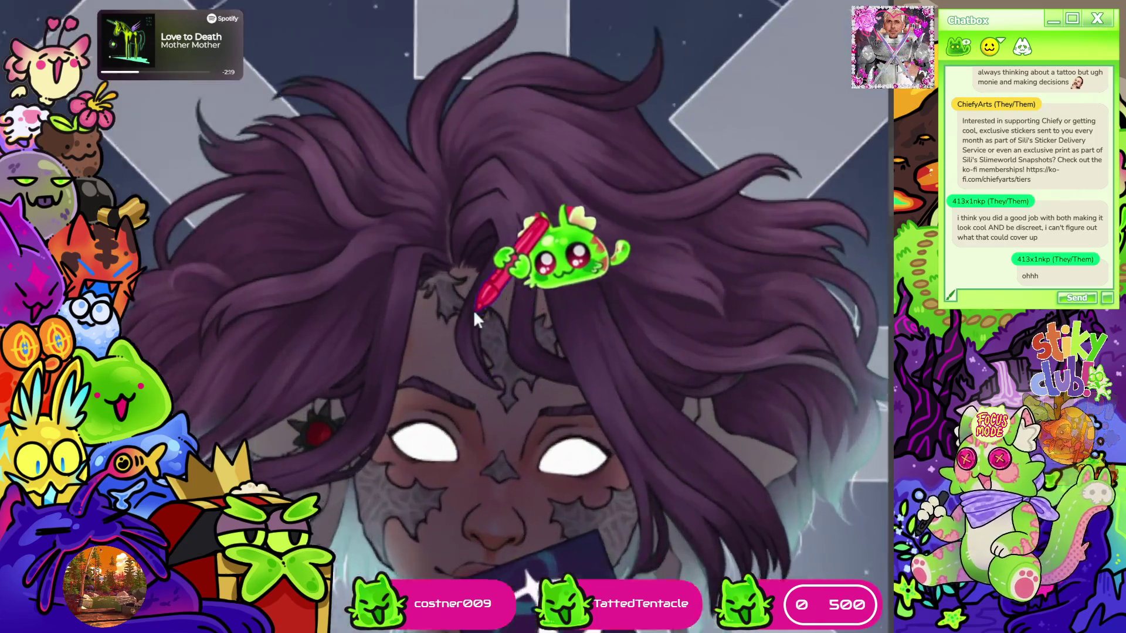
{"action": "scroll", "coordinate": [445, 205], "scroll_direction": "down", "scroll_amount": 2}
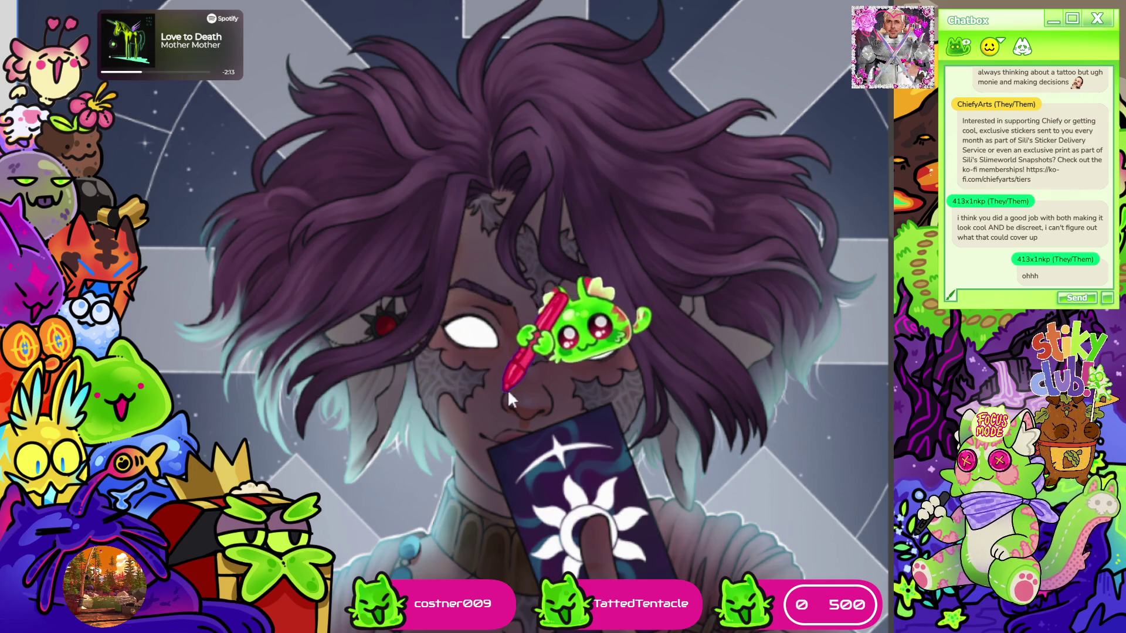
{"action": "scroll", "coordinate": [530, 122], "scroll_direction": "down", "scroll_amount": 5}
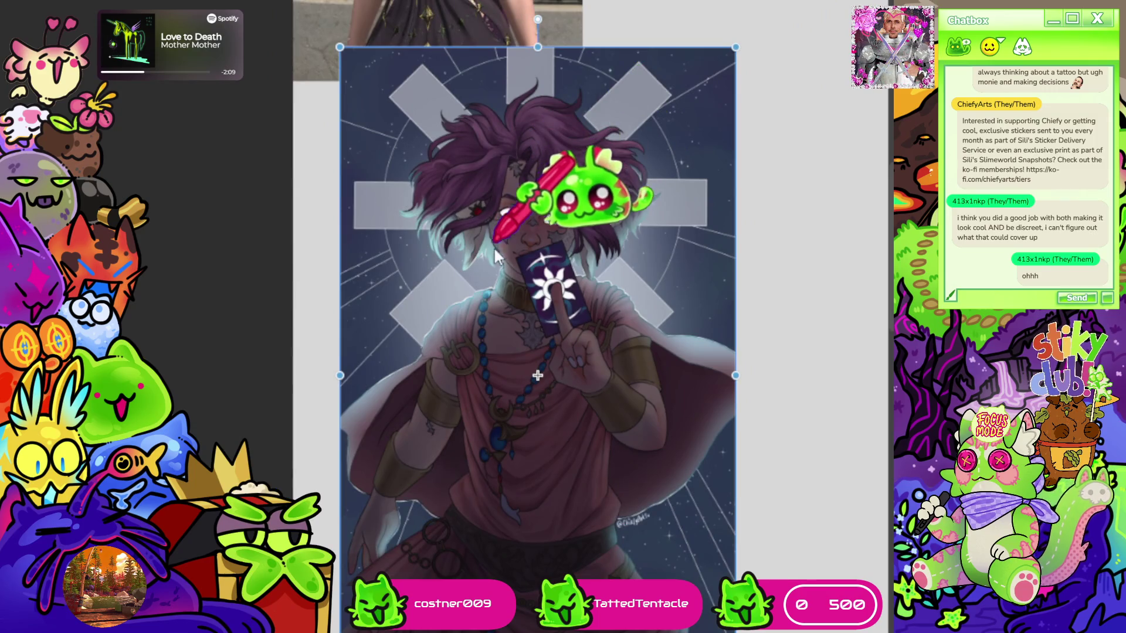
{"action": "scroll", "coordinate": [493, 252], "scroll_direction": "down", "scroll_amount": 4}
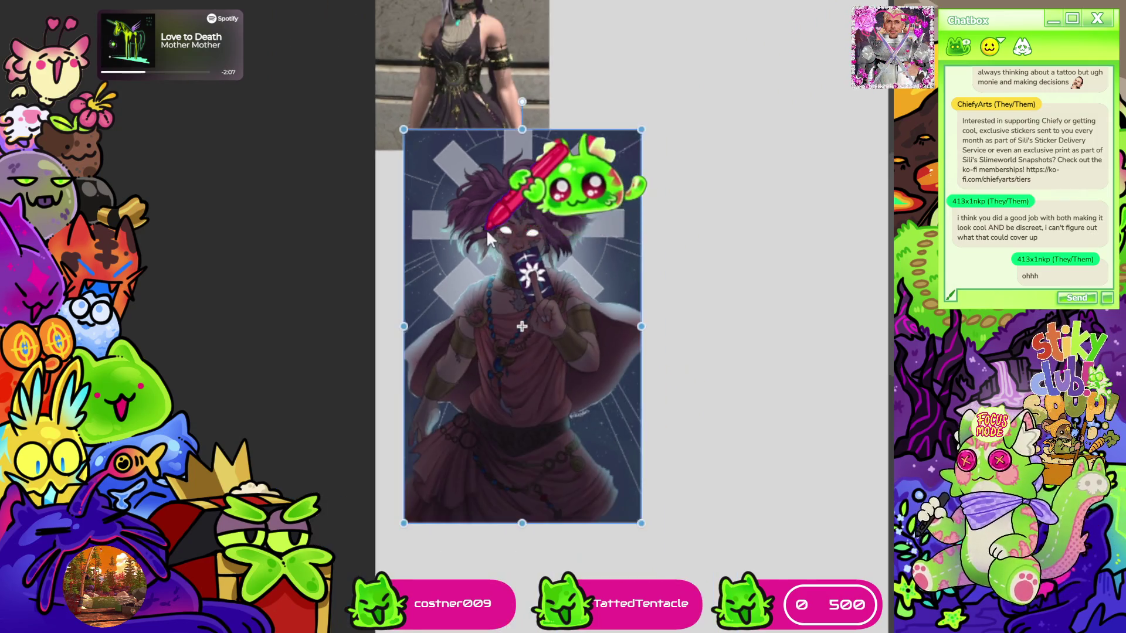
{"action": "scroll", "coordinate": [616, 462], "scroll_direction": "down", "scroll_amount": 4}
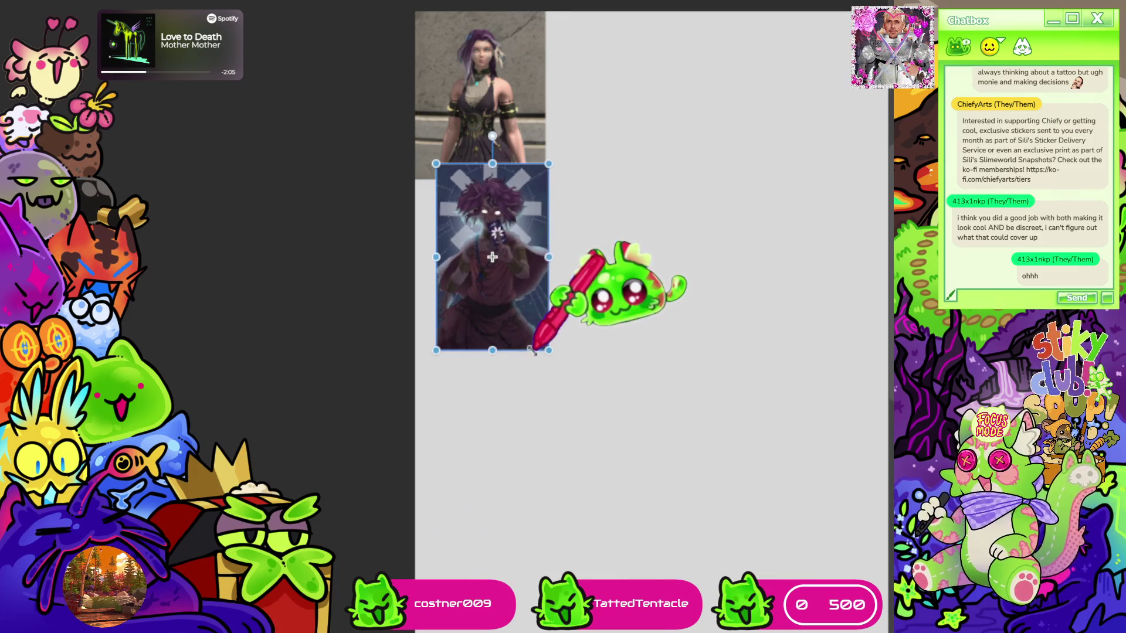
{"action": "scroll", "coordinate": [481, 322], "scroll_direction": "up", "scroll_amount": 5}
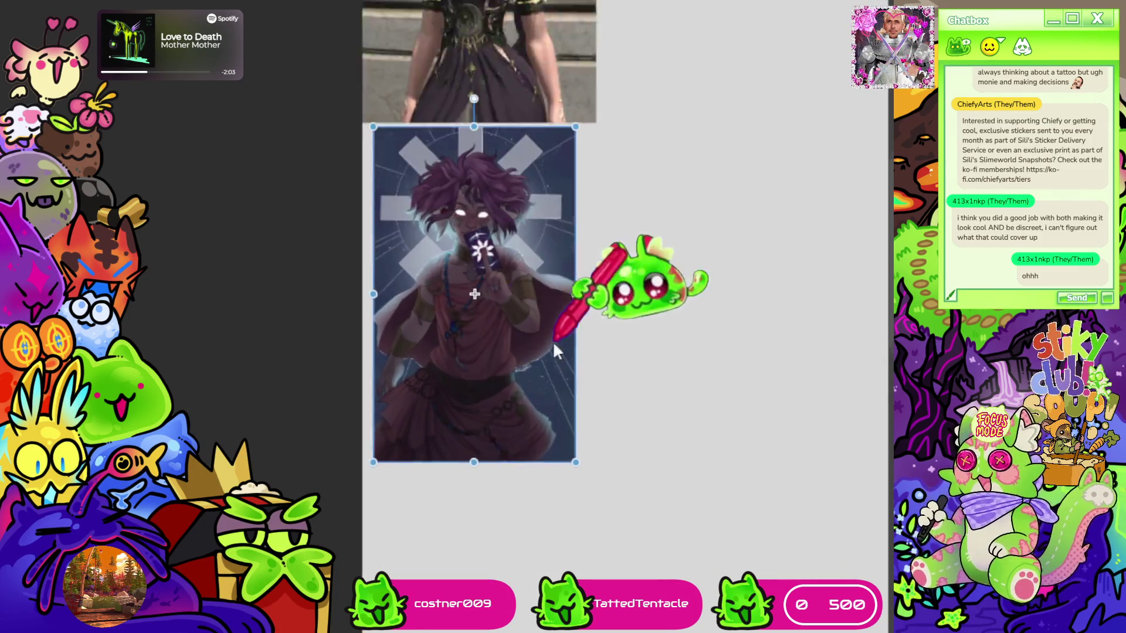
{"action": "scroll", "coordinate": [592, 520], "scroll_direction": "up", "scroll_amount": 2}
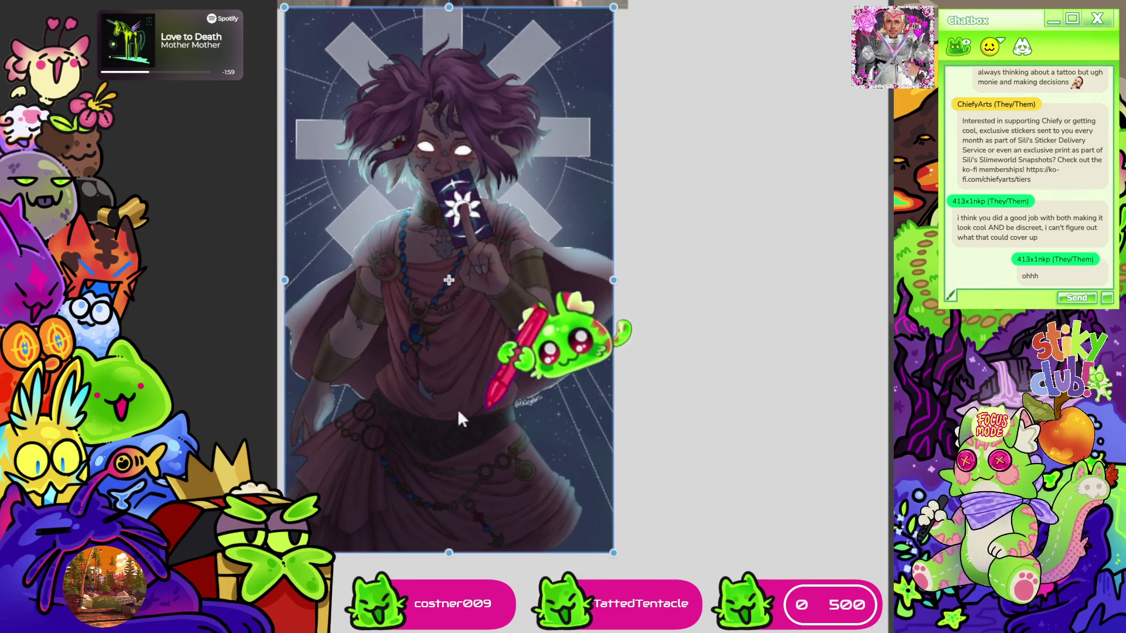
{"action": "scroll", "coordinate": [472, 409], "scroll_direction": "down", "scroll_amount": 4}
{"action": "scroll", "coordinate": [408, 117], "scroll_direction": "up", "scroll_amount": 2}
{"action": "scroll", "coordinate": [470, 100], "scroll_direction": "up", "scroll_amount": 5}
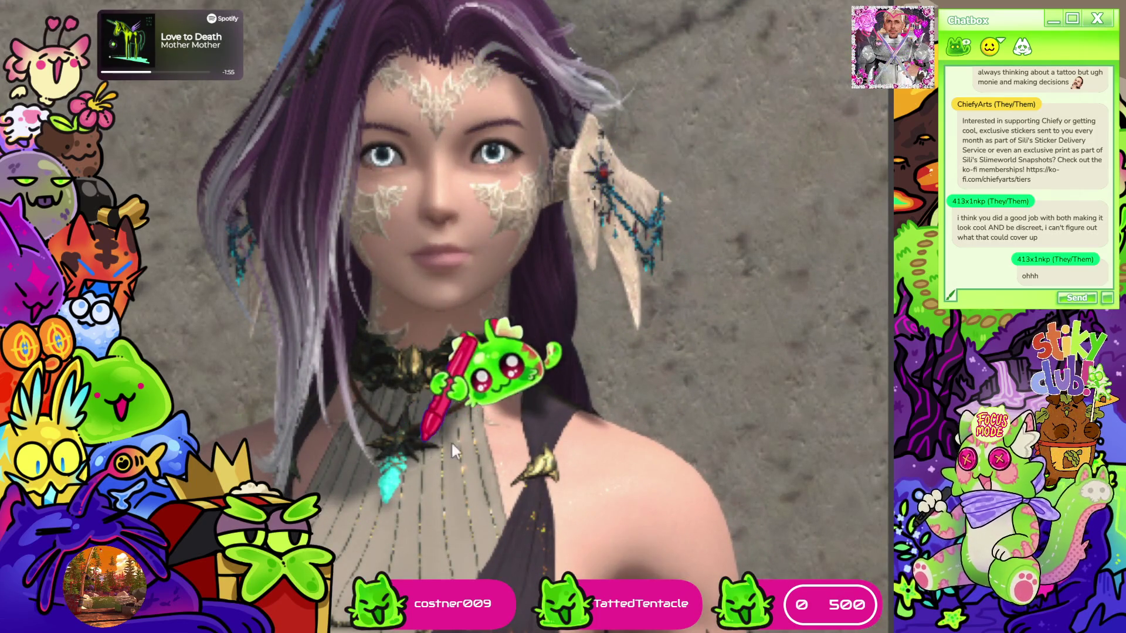
{"action": "scroll", "coordinate": [426, 185], "scroll_direction": "down", "scroll_amount": 5}
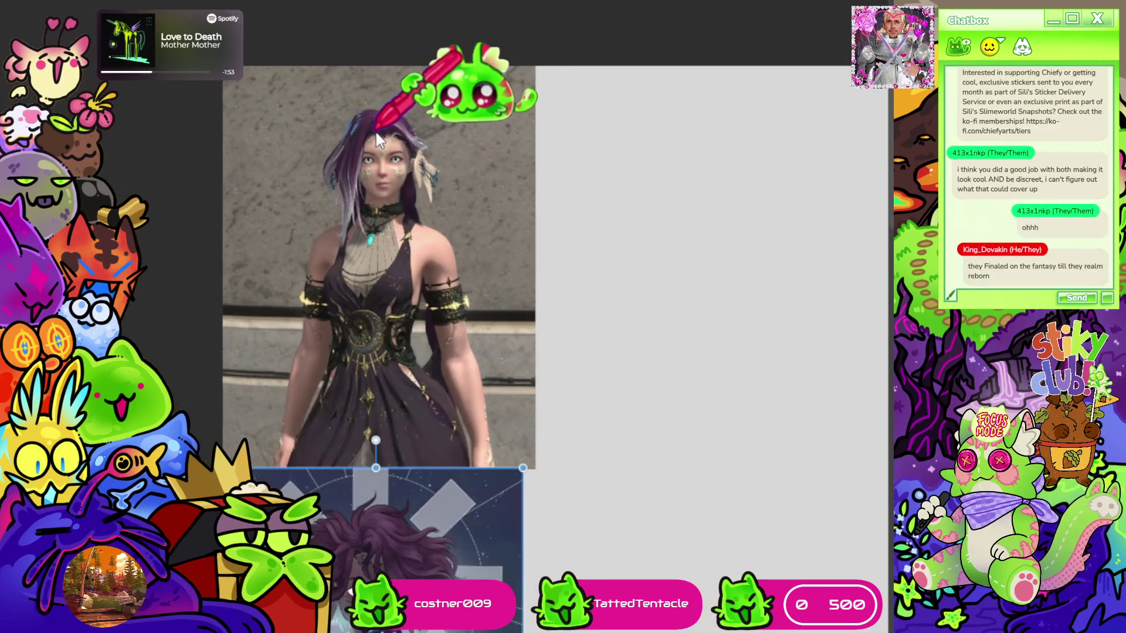
{"action": "scroll", "coordinate": [427, 185], "scroll_direction": "down", "scroll_amount": 2}
{"action": "scroll", "coordinate": [469, 252], "scroll_direction": "up", "scroll_amount": 2}
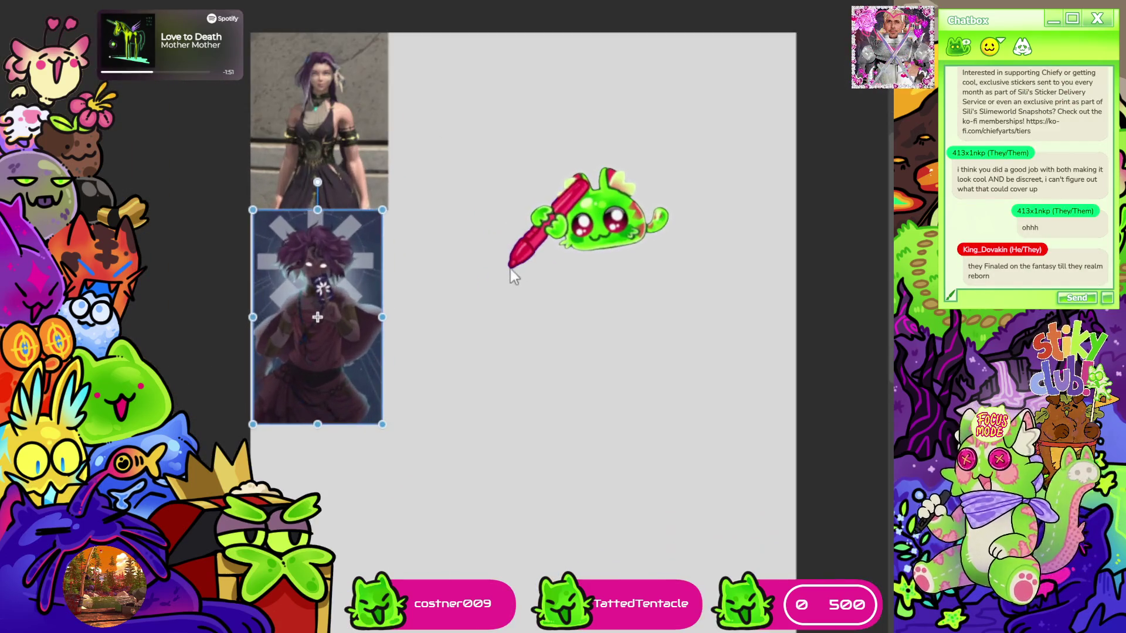
{"action": "key", "text": "Return"}
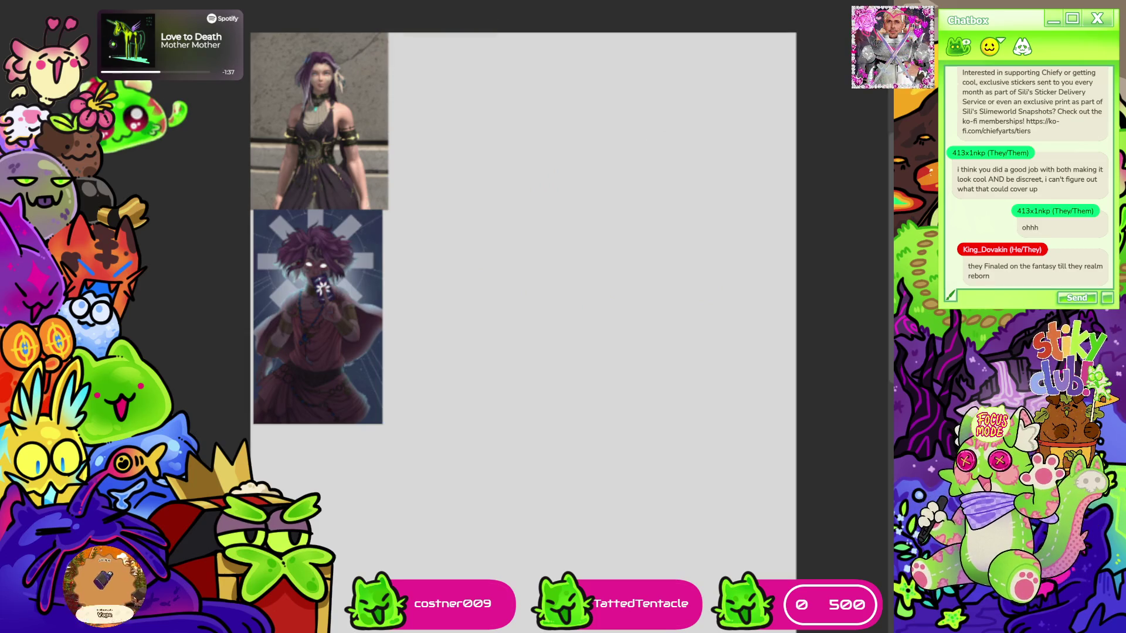
{"action": "key", "text": "ctrl+0"}
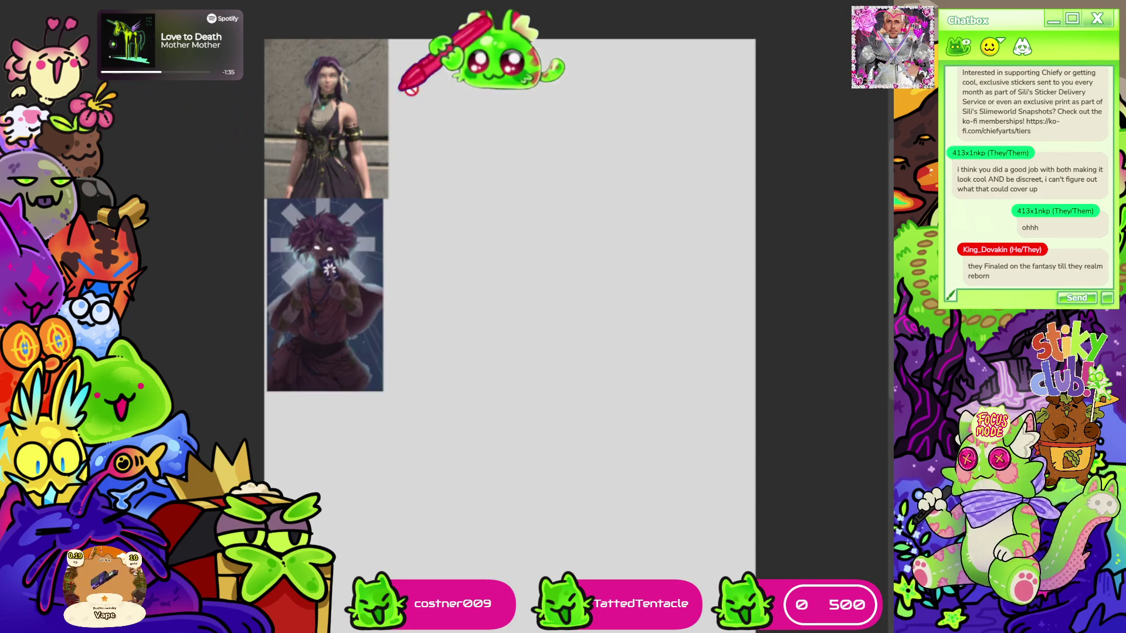
{"action": "scroll", "coordinate": [486, 242], "scroll_direction": "up", "scroll_amount": 1}
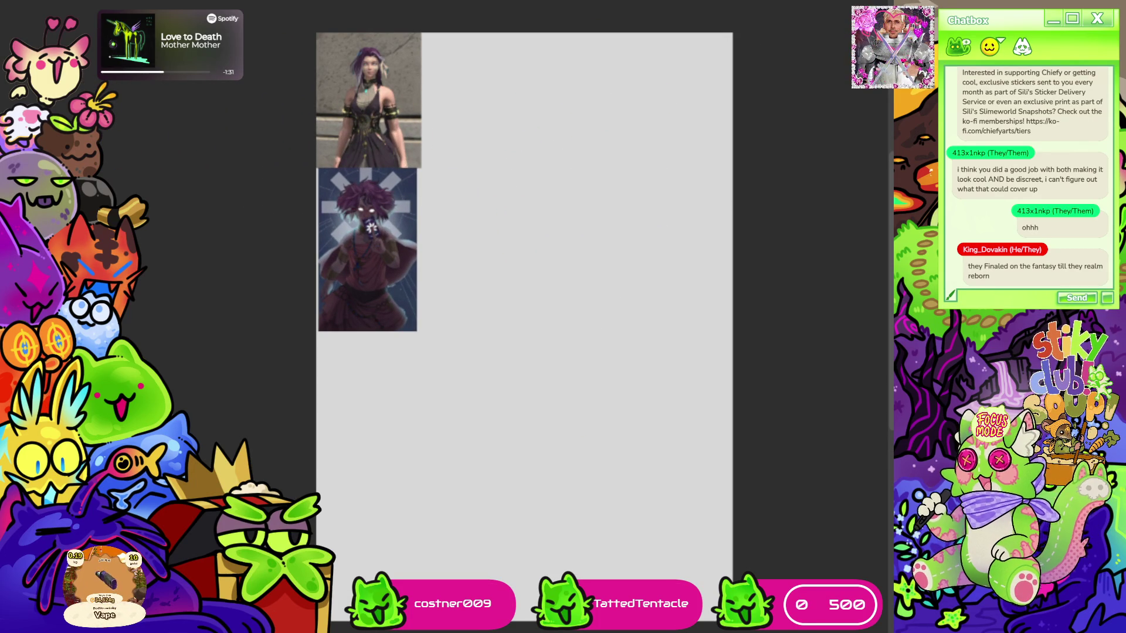
{"action": "left_click", "coordinate": [367, 250]}
{"action": "key", "text": "Escape"}
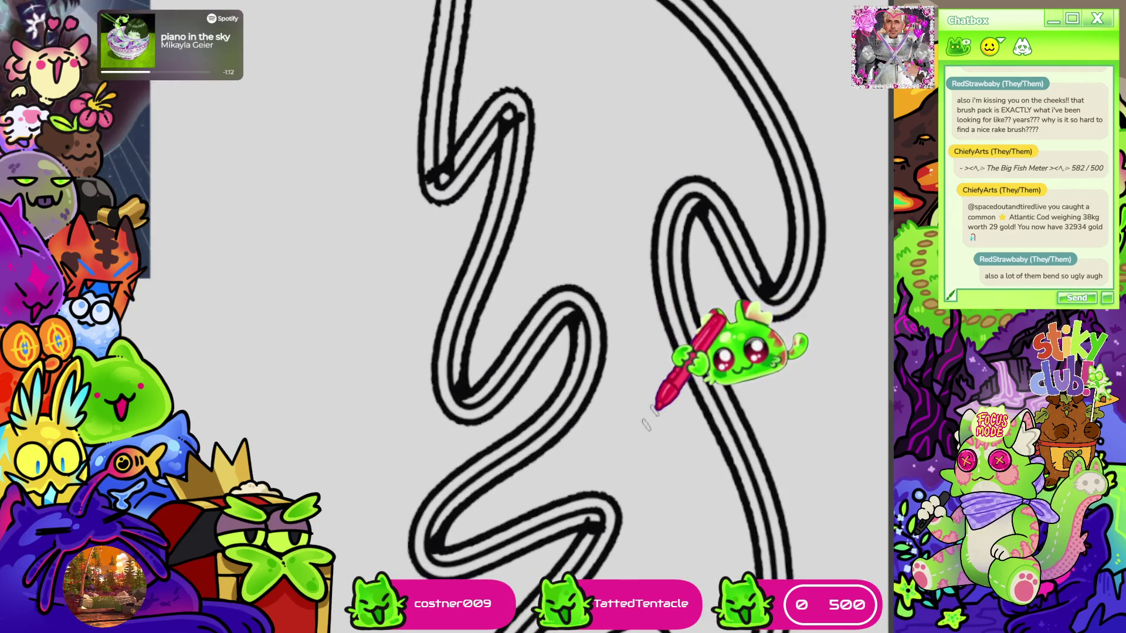
Delete the long wavy test squiggle so only the crosshatch test remains
{"action": "scroll", "coordinate": [655, 407], "scroll_direction": "down", "scroll_amount": 5}
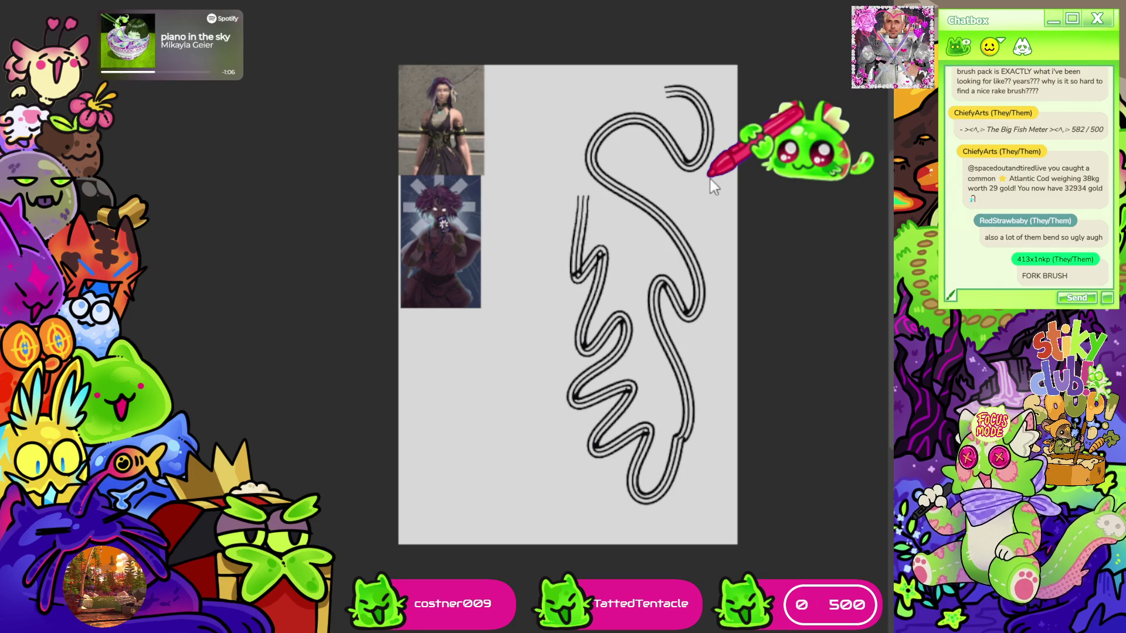
{"action": "key", "text": "Delete"}
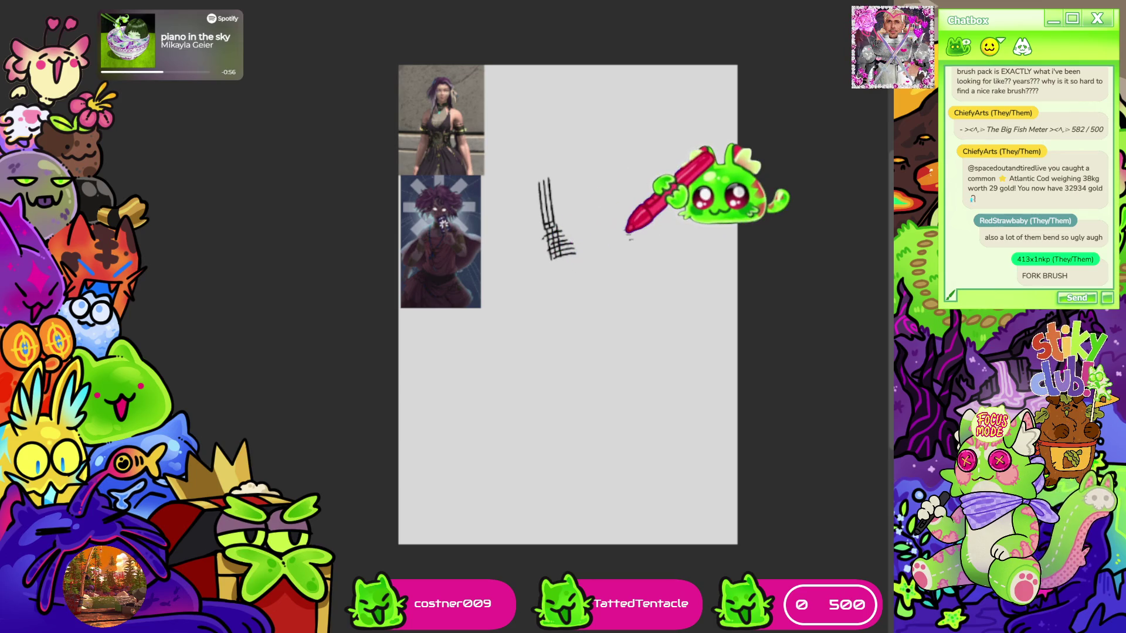
{"action": "scroll", "coordinate": [567, 211], "scroll_direction": "up", "scroll_amount": 5}
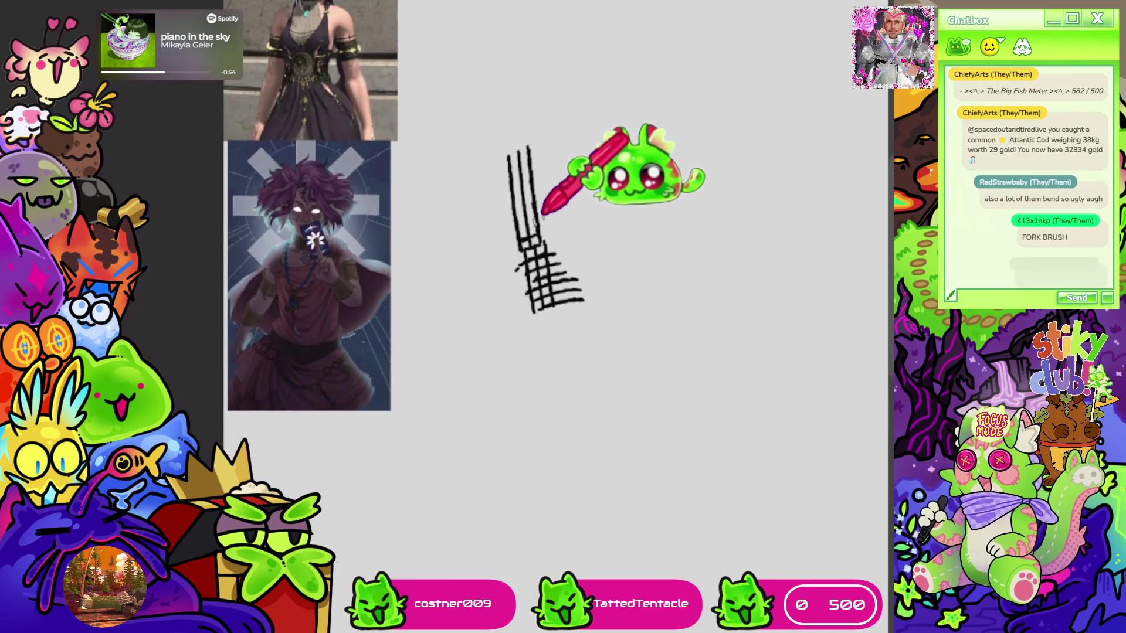
Undo the crosshatch test strokes and the remaining test marks
{"action": "scroll", "coordinate": [543, 215], "scroll_direction": "down", "scroll_amount": 5}
{"action": "key", "text": "ctrl+z"}
{"action": "key", "text": "ctrl+z"}
{"action": "key", "text": "ctrl+z"}
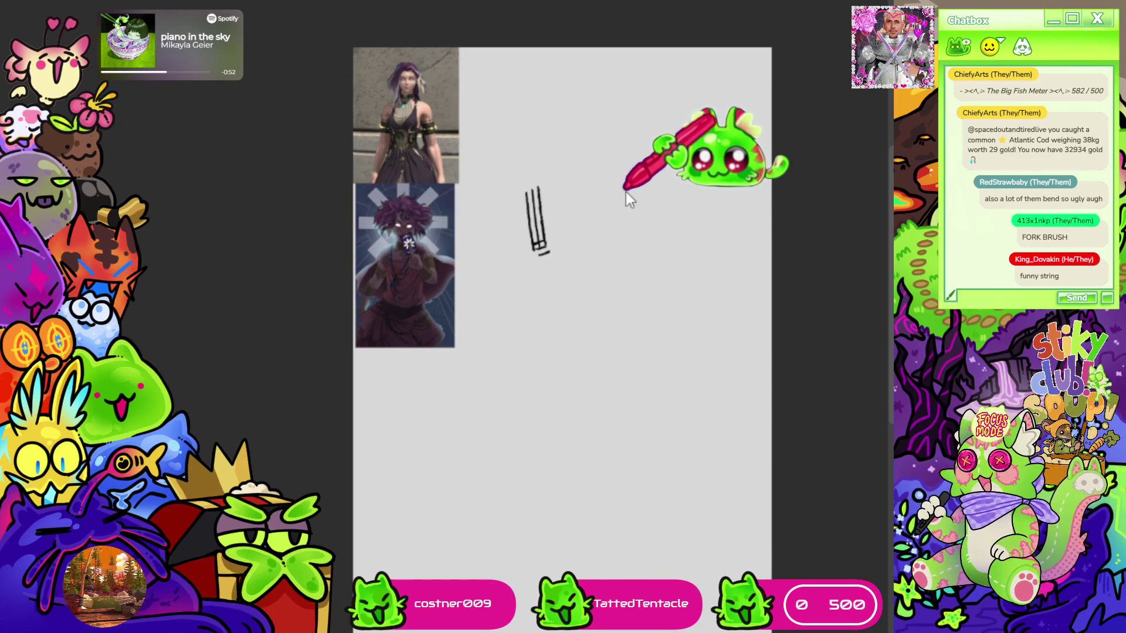
{"action": "key", "text": "ctrl+z"}
{"action": "key", "text": "ctrl+z"}
{"action": "key", "text": "ctrl+z"}
Try the brush with a thin stroke, two thick vertical strokes and a zigzag, then undo
{"action": "scroll", "coordinate": [625, 192], "scroll_direction": "down", "scroll_amount": 2}
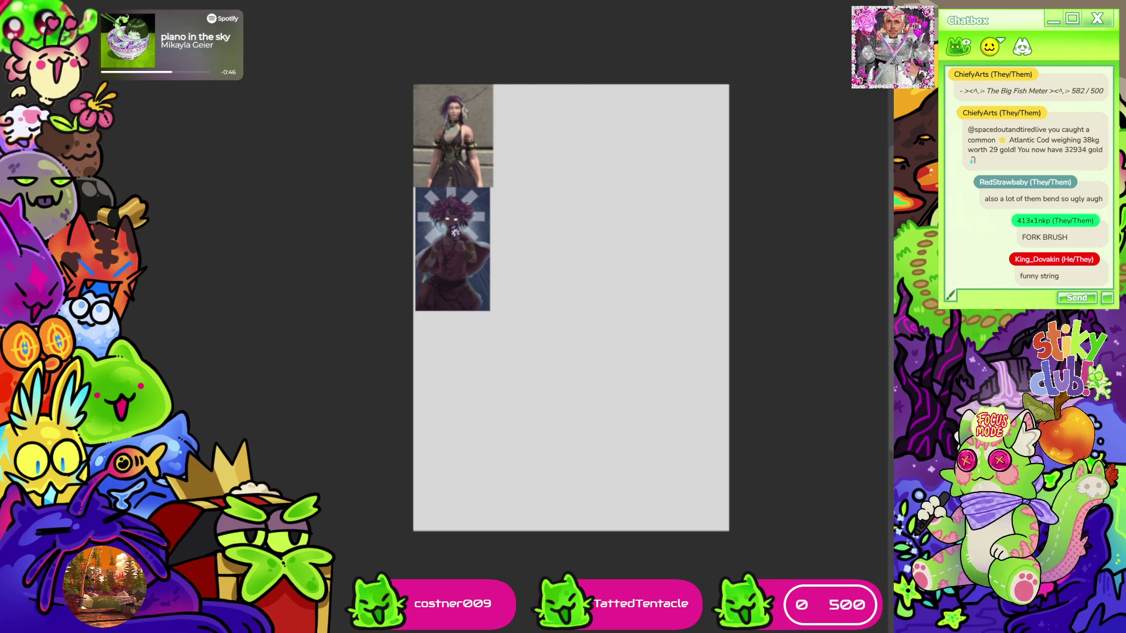
{"action": "scroll", "coordinate": [413, 138], "scroll_direction": "up", "scroll_amount": 1}
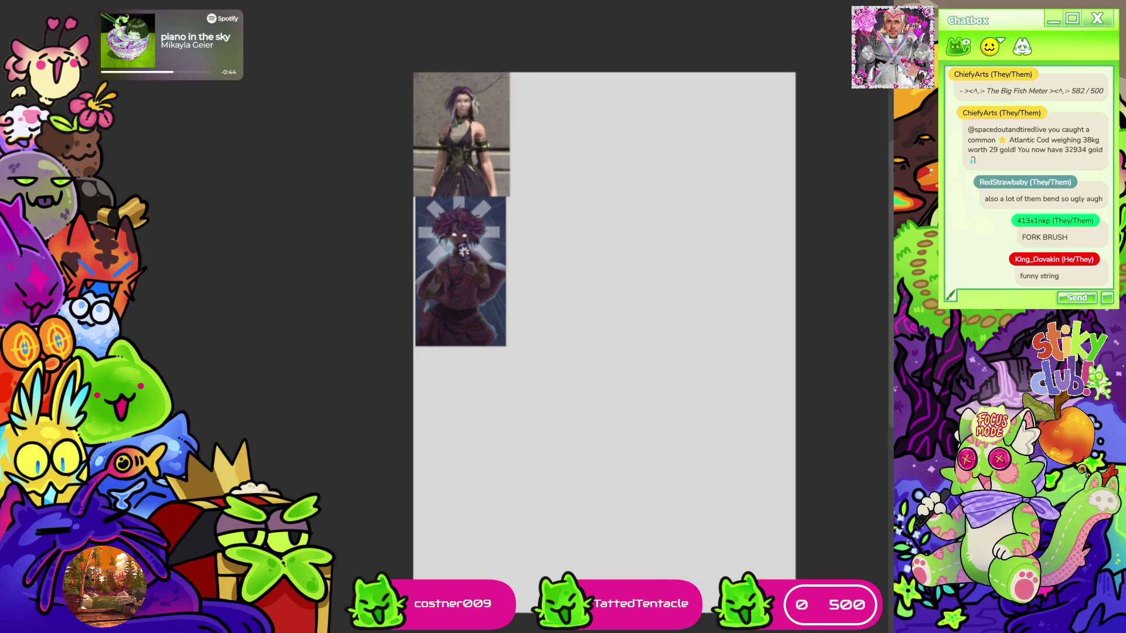
{"action": "mouse_move", "coordinate": [591, 210]}
{"action": "left_mouse_down"}
{"action": "mouse_move", "coordinate": [629, 314]}
{"action": "mouse_move", "coordinate": [630, 378]}
{"action": "left_mouse_up"}
{"action": "left_click_drag", "start_coordinate": [652, 324], "coordinate": [645, 377]}
{"action": "left_click_drag", "start_coordinate": [660, 323], "coordinate": [666, 390]}
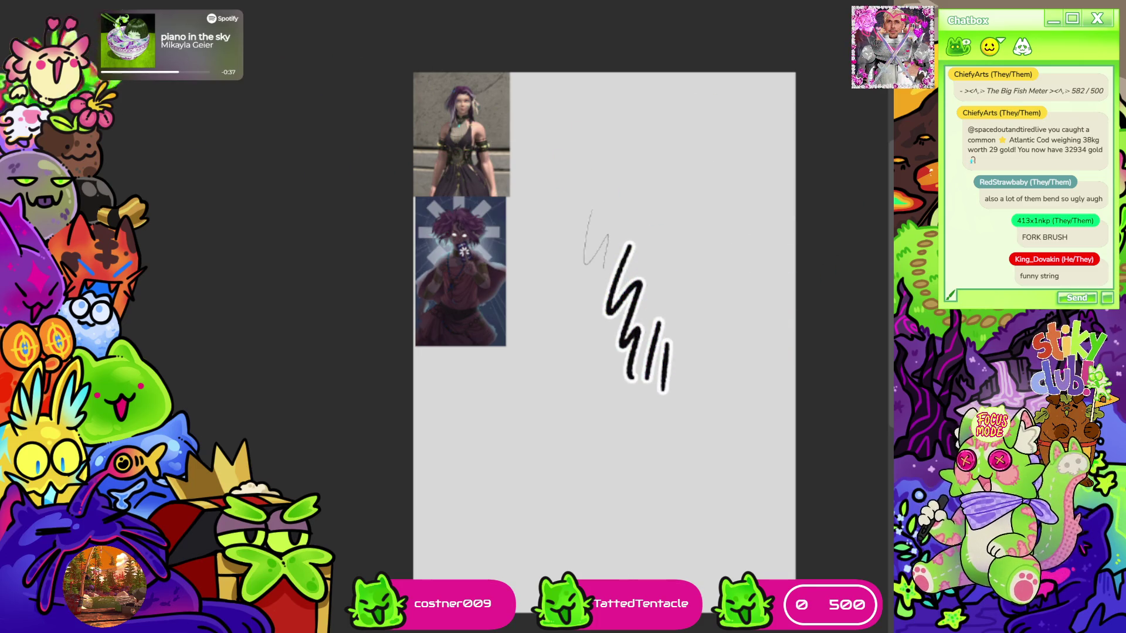
{"action": "mouse_move", "coordinate": [604, 170]}
{"action": "left_mouse_down"}
{"action": "mouse_move", "coordinate": [610, 199]}
{"action": "mouse_move", "coordinate": [674, 211]}
{"action": "mouse_move", "coordinate": [700, 276]}
{"action": "mouse_move", "coordinate": [660, 393]}
{"action": "mouse_move", "coordinate": [657, 504]}
{"action": "mouse_move", "coordinate": [695, 545]}
{"action": "left_mouse_up"}
{"action": "key", "text": "ctrl+z"}
{"action": "key", "text": "ctrl+z"}
{"action": "key", "text": "ctrl+z"}
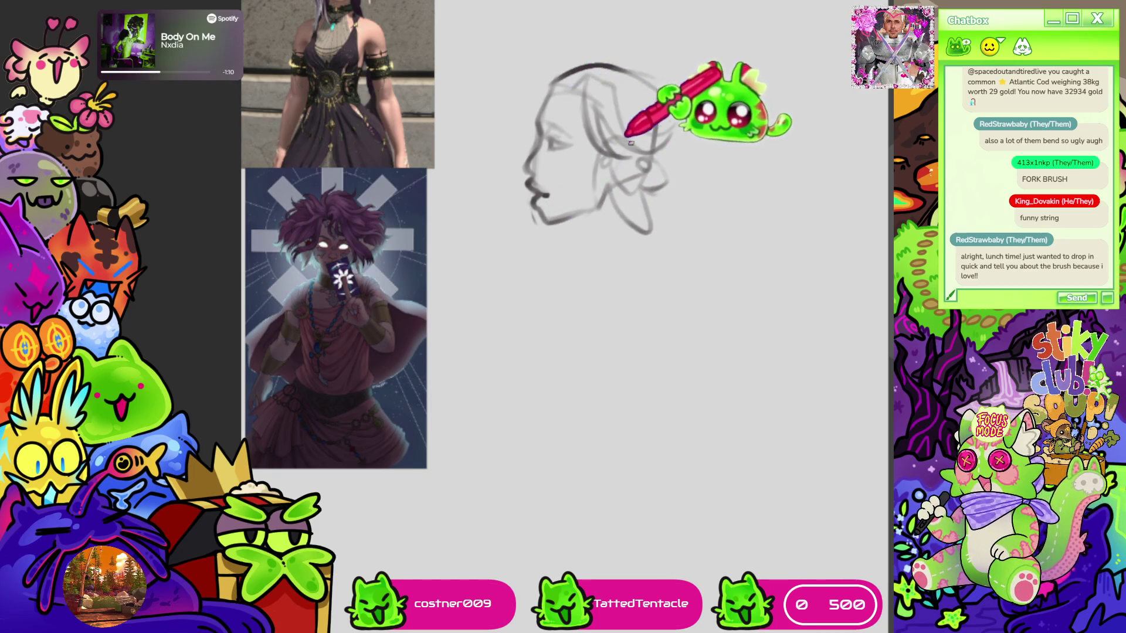
Rough in a pointed stroke above the head, a faint curve, and the hood's left outline
{"action": "scroll", "coordinate": [727, 12], "scroll_direction": "up", "scroll_amount": 2}
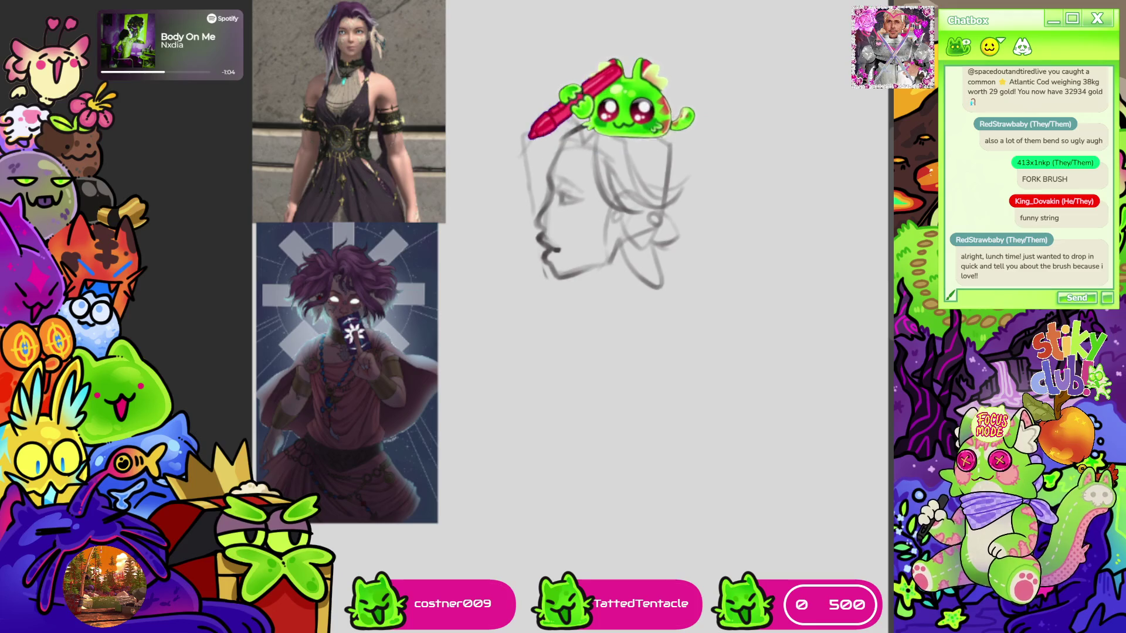
{"action": "mouse_move", "coordinate": [521, 134]}
{"action": "left_mouse_down"}
{"action": "mouse_move", "coordinate": [580, 138]}
{"action": "mouse_move", "coordinate": [528, 131]}
{"action": "mouse_move", "coordinate": [523, 107]}
{"action": "mouse_move", "coordinate": [508, 240]}
{"action": "left_mouse_up"}
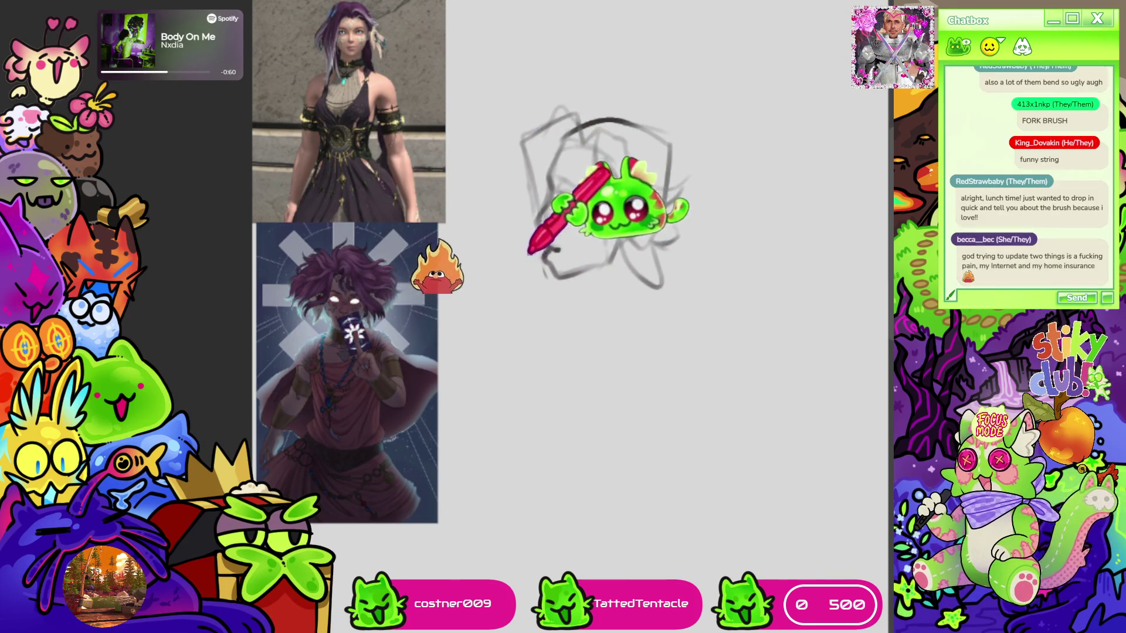
{"action": "left_click_drag", "start_coordinate": [505, 336], "coordinate": [485, 308]}
{"action": "left_click_drag", "start_coordinate": [525, 261], "coordinate": [483, 146]}
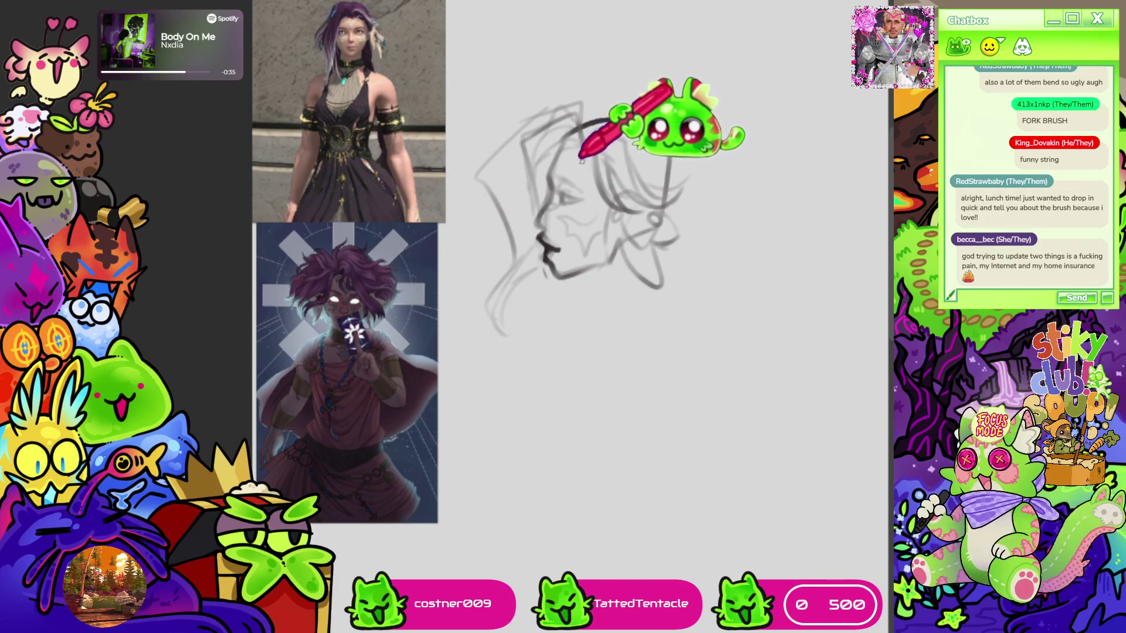
Darken the arc across the top of the head and the line along the jaw and neck
{"action": "mouse_move", "coordinate": [578, 151]}
{"action": "left_mouse_down"}
{"action": "mouse_move", "coordinate": [618, 123]}
{"action": "mouse_move", "coordinate": [671, 134]}
{"action": "left_mouse_up"}
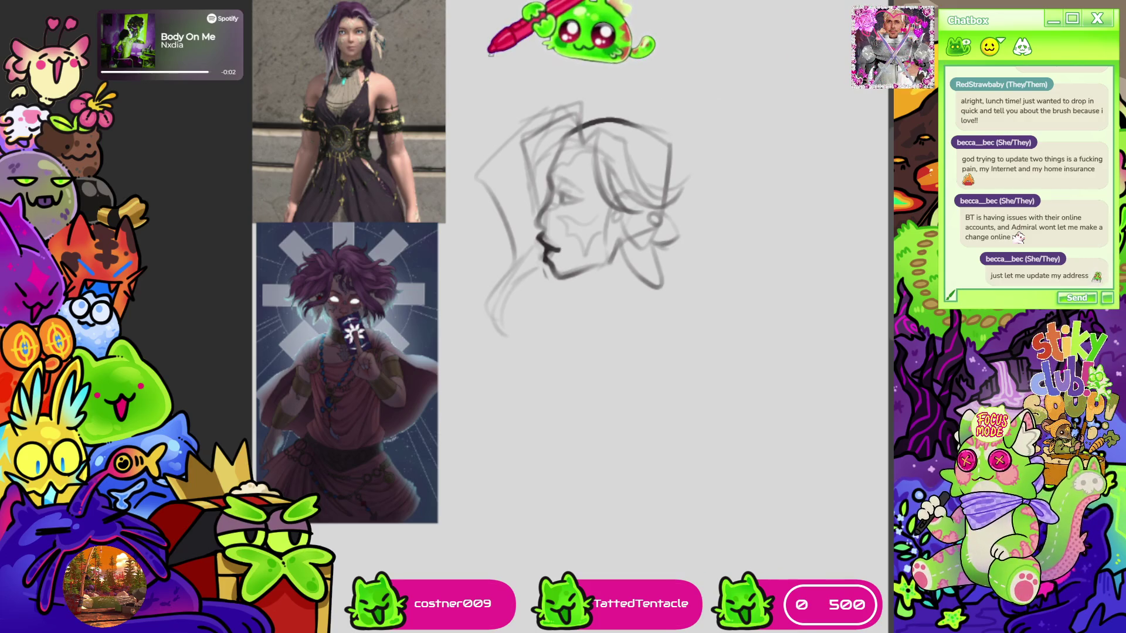
{"action": "scroll", "coordinate": [495, 68], "scroll_direction": "down", "scroll_amount": 3}
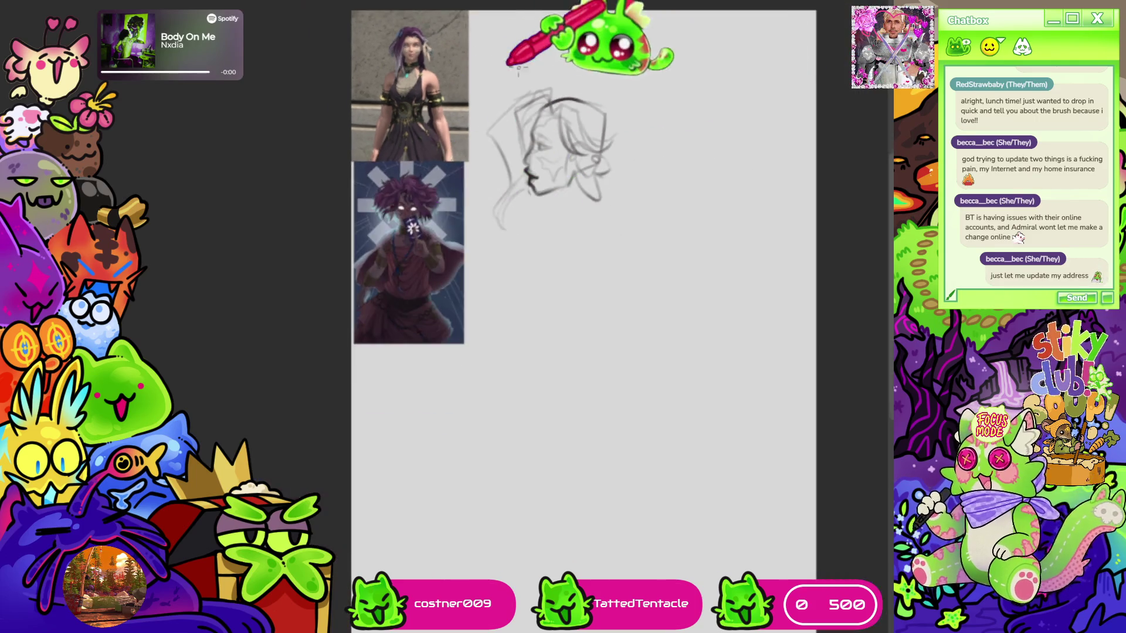
{"action": "scroll", "coordinate": [535, 55], "scroll_direction": "up", "scroll_amount": 2}
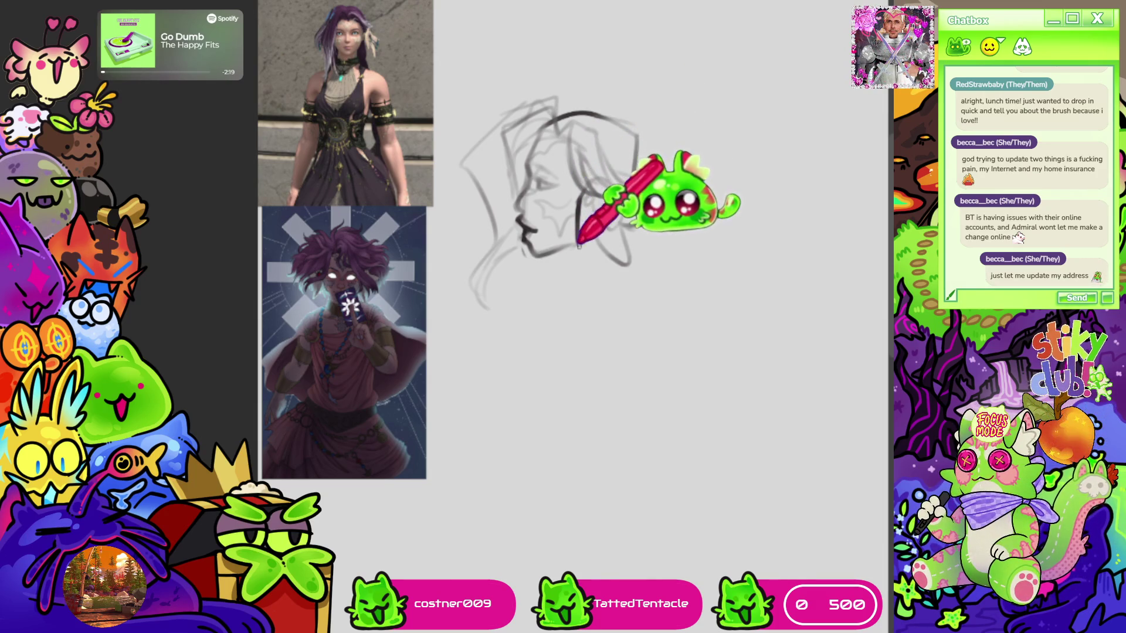
{"action": "mouse_move", "coordinate": [566, 232]}
{"action": "left_mouse_down"}
{"action": "mouse_move", "coordinate": [628, 261]}
{"action": "mouse_move", "coordinate": [644, 194]}
{"action": "left_mouse_up"}
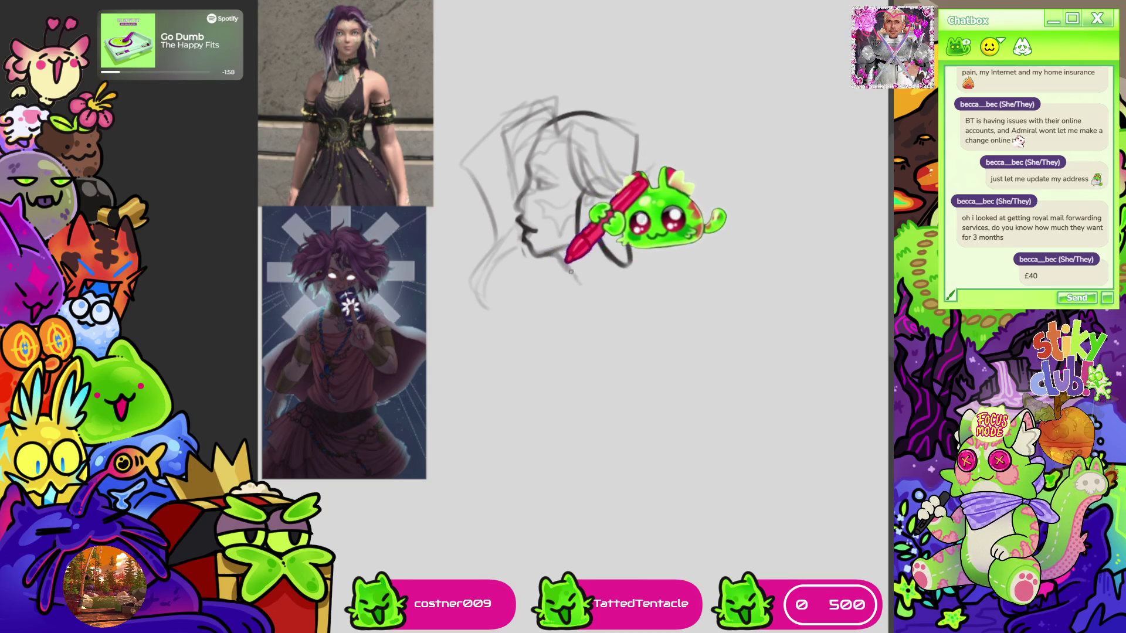
Strengthen the jaw and neck, arc over the head, and add a dark line under the chin
{"action": "mouse_move", "coordinate": [582, 289]}
{"action": "left_mouse_down"}
{"action": "mouse_move", "coordinate": [578, 305]}
{"action": "mouse_move", "coordinate": [639, 252]}
{"action": "left_mouse_up"}
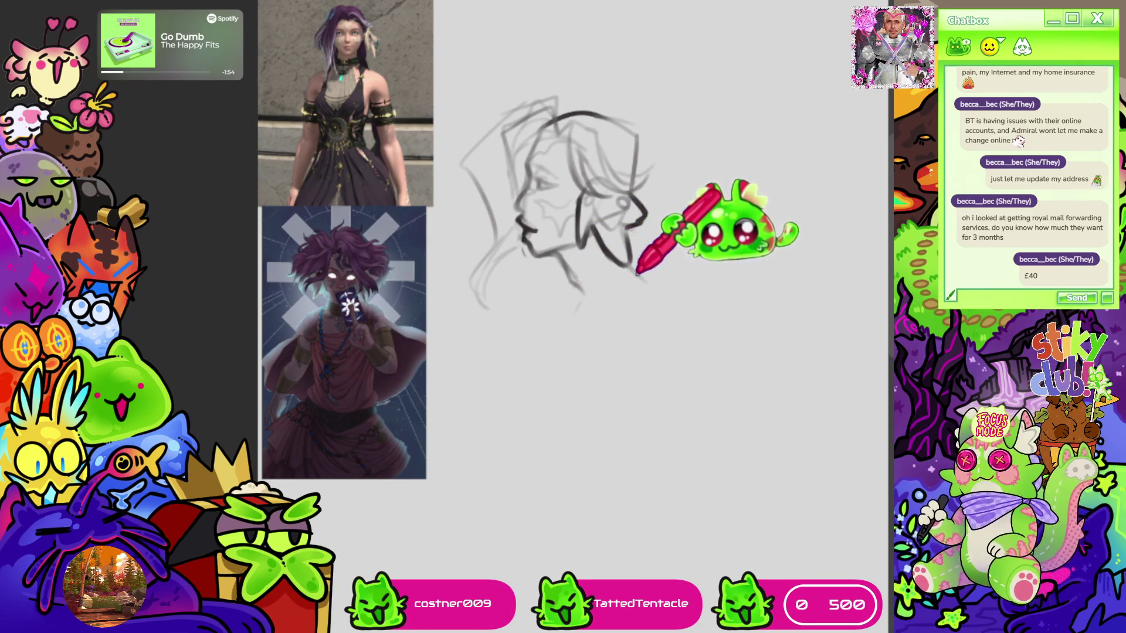
{"action": "left_click_drag", "start_coordinate": [632, 259], "coordinate": [674, 298]}
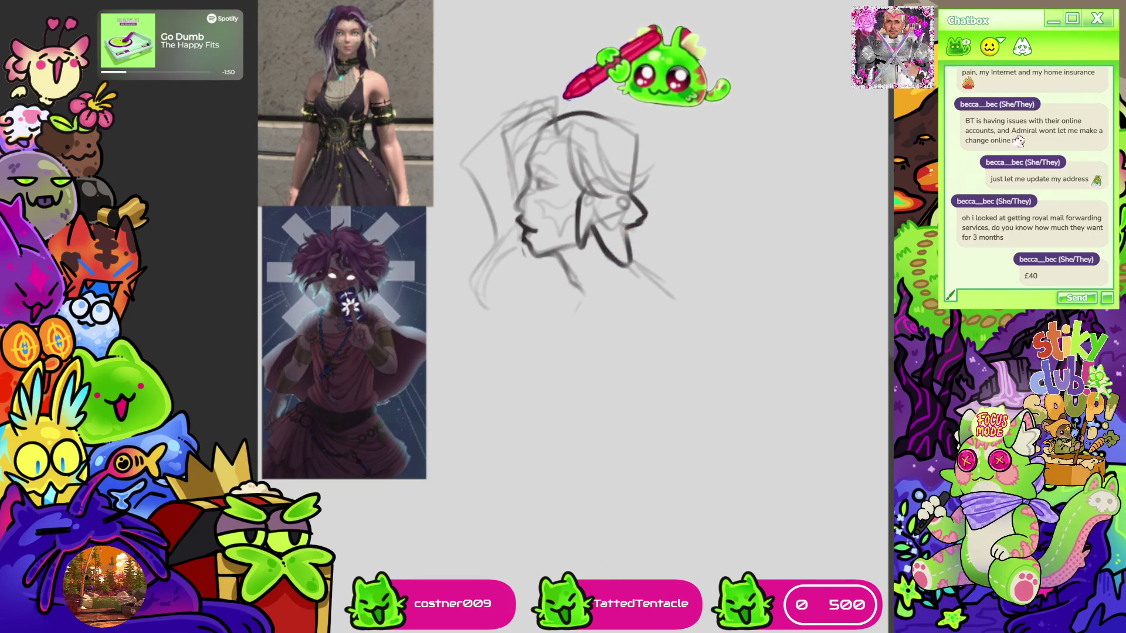
{"action": "mouse_move", "coordinate": [545, 120]}
{"action": "left_mouse_down"}
{"action": "mouse_move", "coordinate": [595, 112]}
{"action": "mouse_move", "coordinate": [653, 142]}
{"action": "left_mouse_up"}
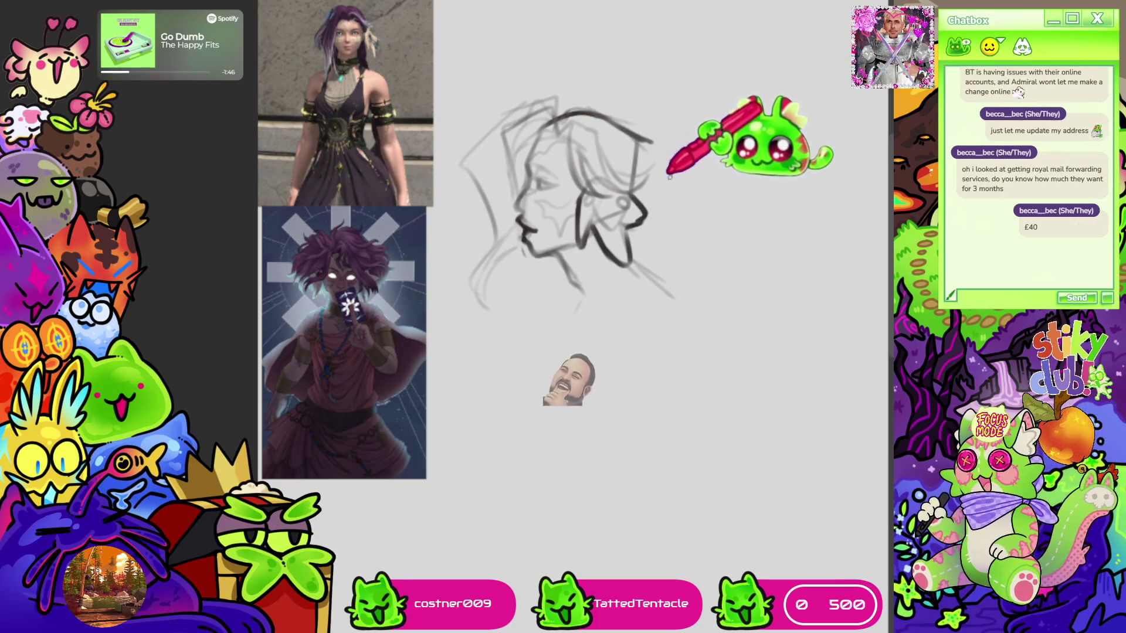
{"action": "left_click_drag", "start_coordinate": [689, 221], "coordinate": [662, 181]}
{"action": "mouse_move", "coordinate": [684, 250]}
{"action": "left_mouse_down"}
{"action": "mouse_move", "coordinate": [673, 252]}
{"action": "mouse_move", "coordinate": [689, 270]}
{"action": "left_mouse_up"}
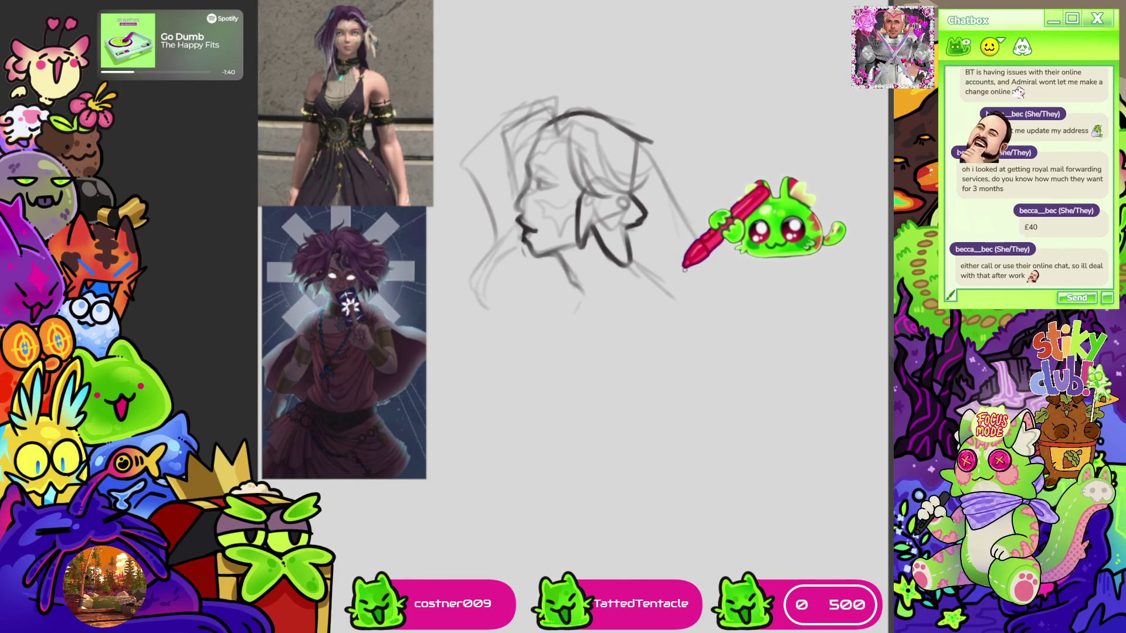
{"action": "mouse_move", "coordinate": [628, 274]}
{"action": "left_mouse_down"}
{"action": "mouse_move", "coordinate": [680, 280]}
{"action": "mouse_move", "coordinate": [711, 258]}
{"action": "left_mouse_up"}
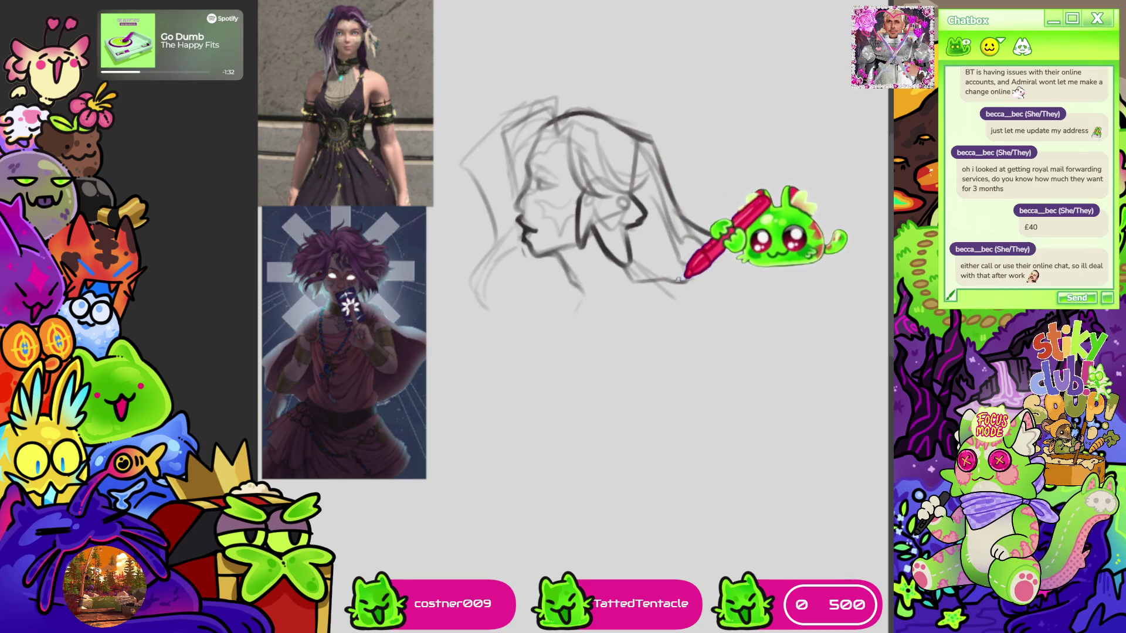
Zoom out and sketch a long sweeping curve for the body
{"action": "key", "text": "ctrl+minus"}
{"action": "scroll", "coordinate": [575, 264], "scroll_direction": "down", "scroll_amount": 2}
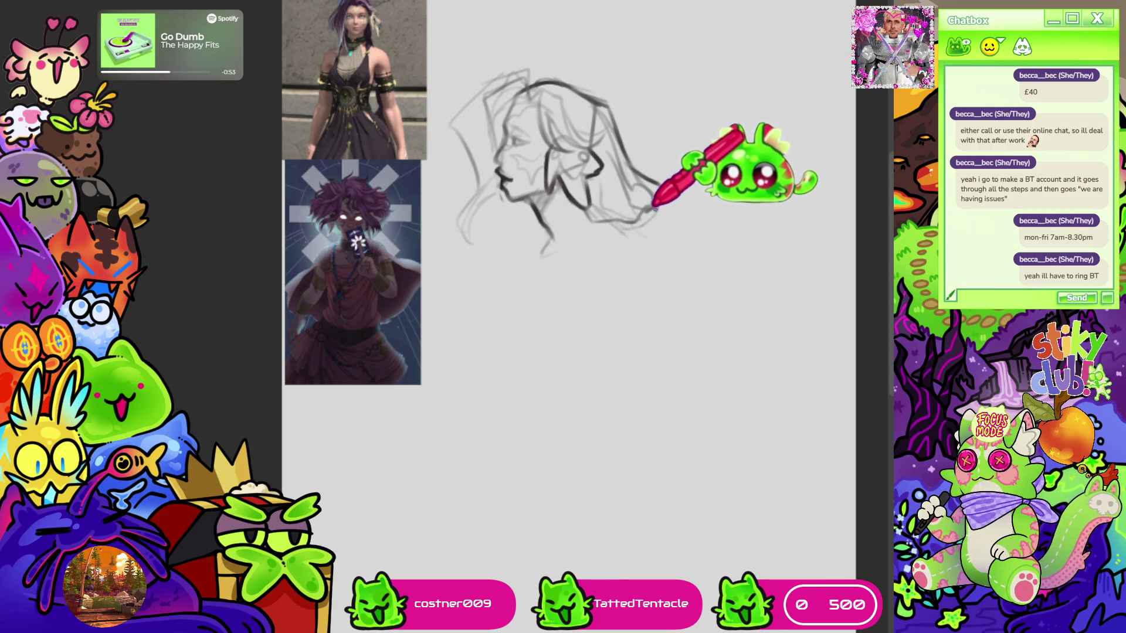
{"action": "mouse_move", "coordinate": [635, 221]}
{"action": "left_mouse_down"}
{"action": "mouse_move", "coordinate": [705, 257]}
{"action": "mouse_move", "coordinate": [765, 307]}
{"action": "mouse_move", "coordinate": [670, 409]}
{"action": "mouse_move", "coordinate": [504, 434]}
{"action": "mouse_move", "coordinate": [410, 578]}
{"action": "left_mouse_up"}
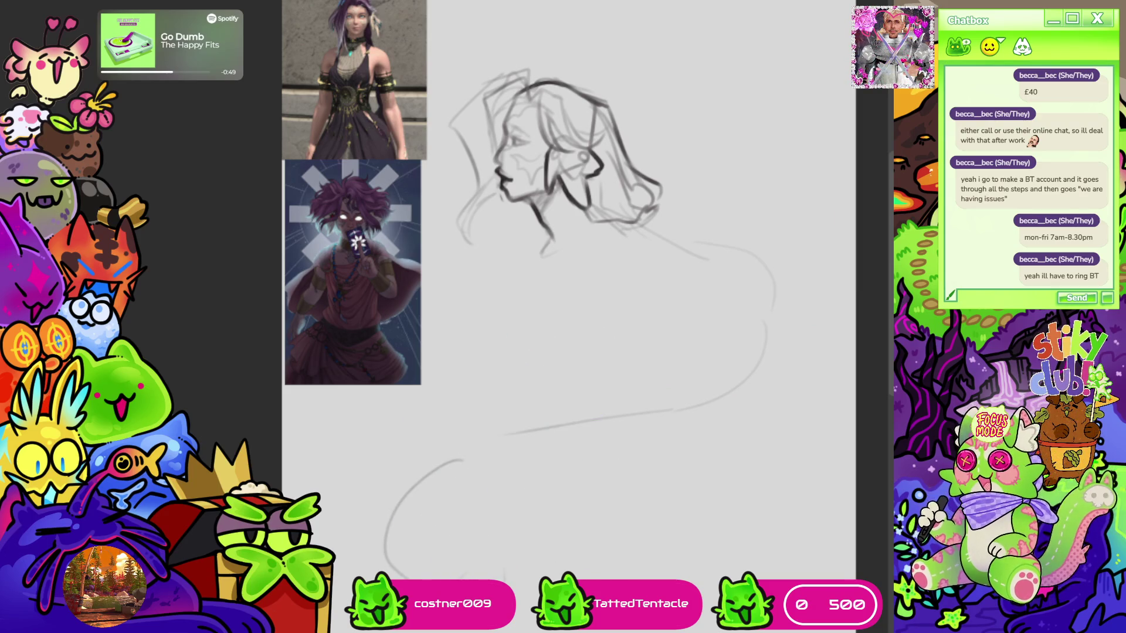
Add shoulder strokes below the head and redraw the hood outline above it
{"action": "scroll", "coordinate": [568, 317], "scroll_direction": "down", "scroll_amount": 3}
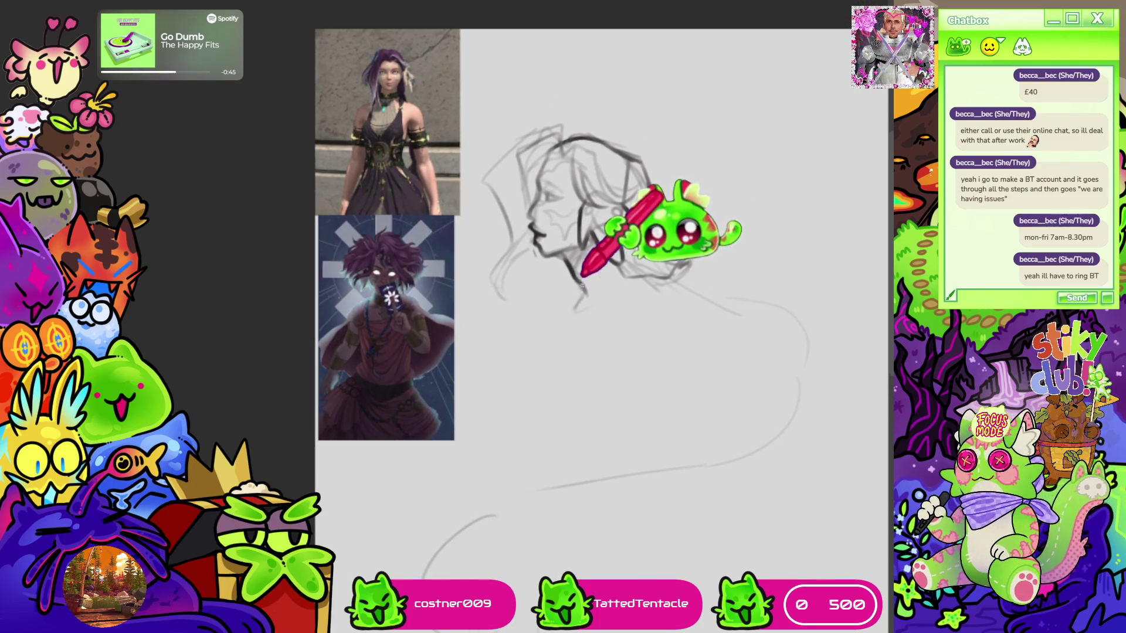
{"action": "left_click_drag", "start_coordinate": [609, 304], "coordinate": [607, 340]}
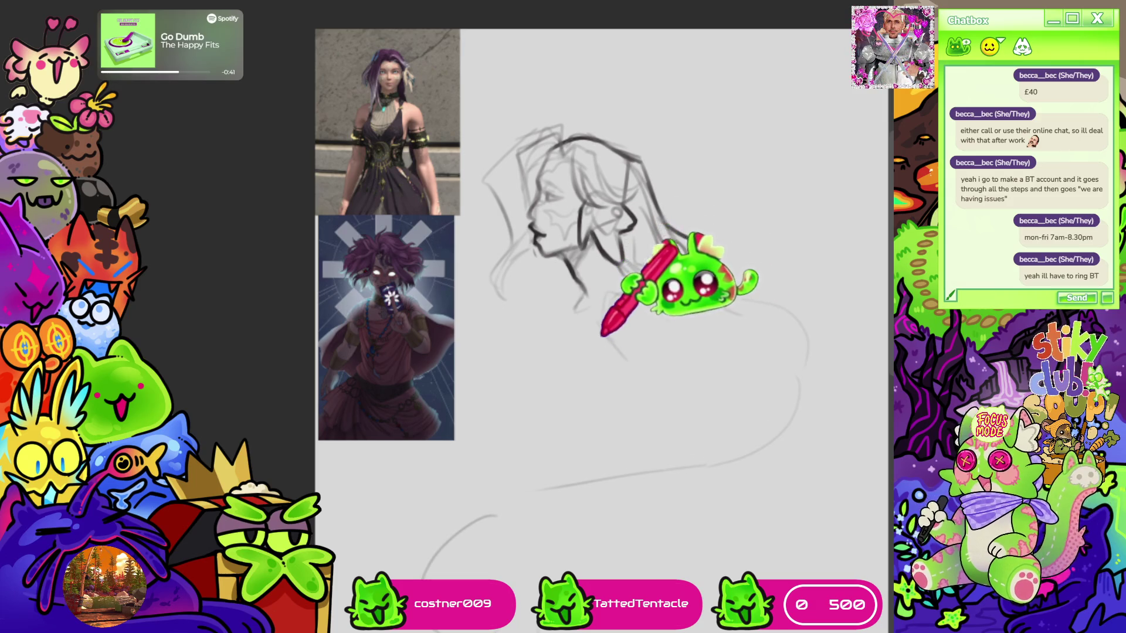
{"action": "left_click_drag", "start_coordinate": [601, 335], "coordinate": [625, 372]}
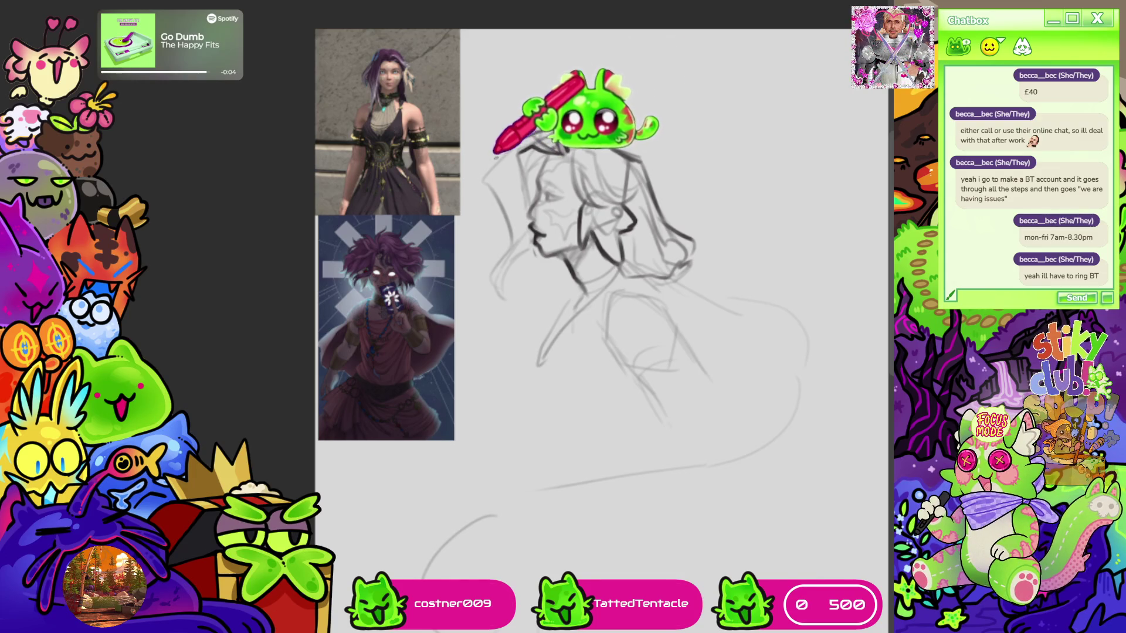
{"action": "left_click_drag", "start_coordinate": [480, 179], "coordinate": [560, 124]}
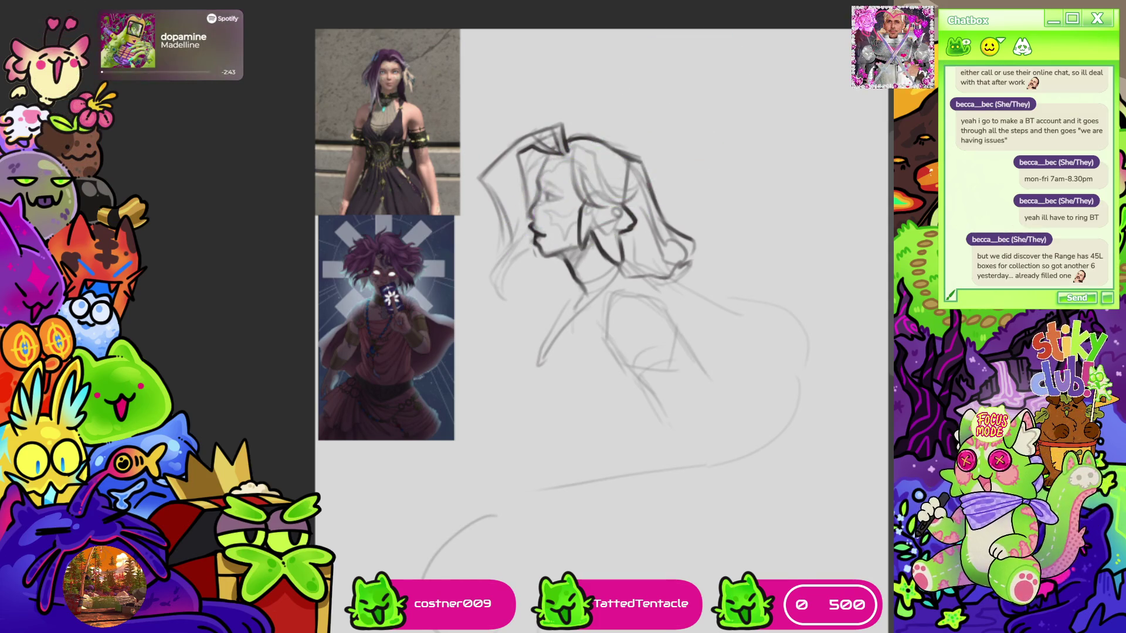
{"action": "key", "text": "ctrl+plus"}
{"action": "key", "text": "ctrl+plus"}
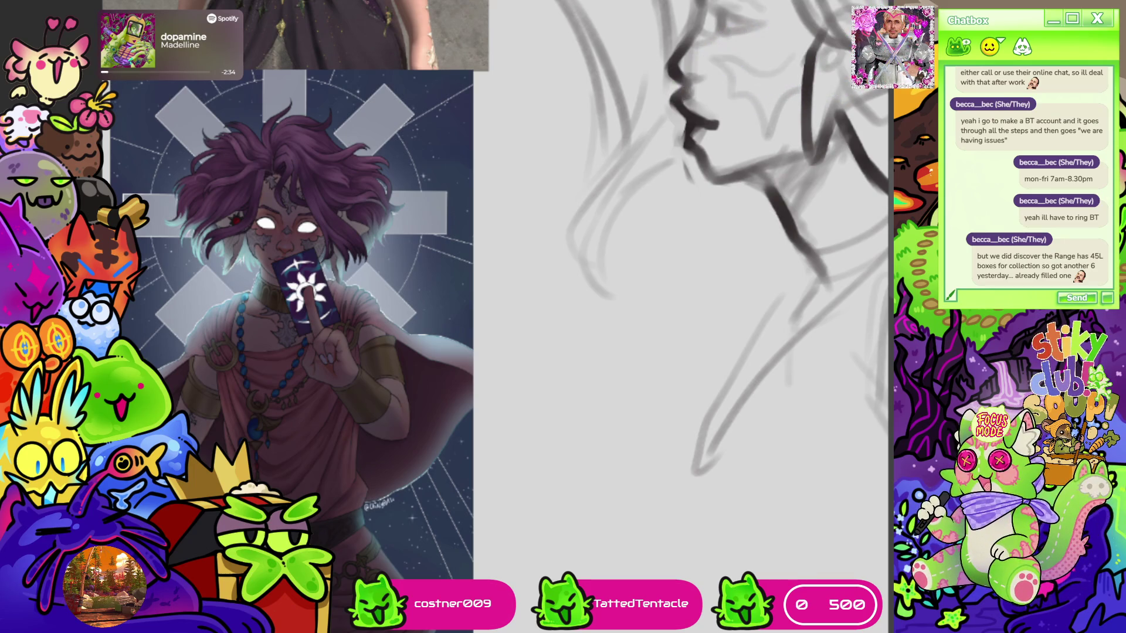
{"action": "scroll", "coordinate": [528, 317], "scroll_direction": "down", "scroll_amount": 5}
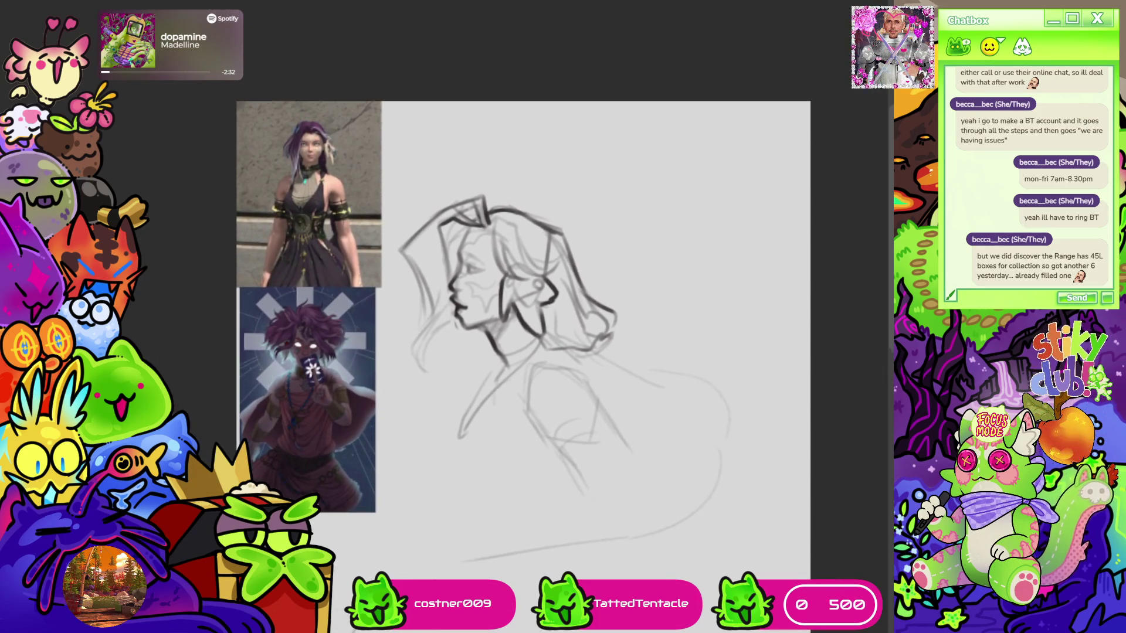
{"action": "scroll", "coordinate": [460, 304], "scroll_direction": "up", "scroll_amount": 5}
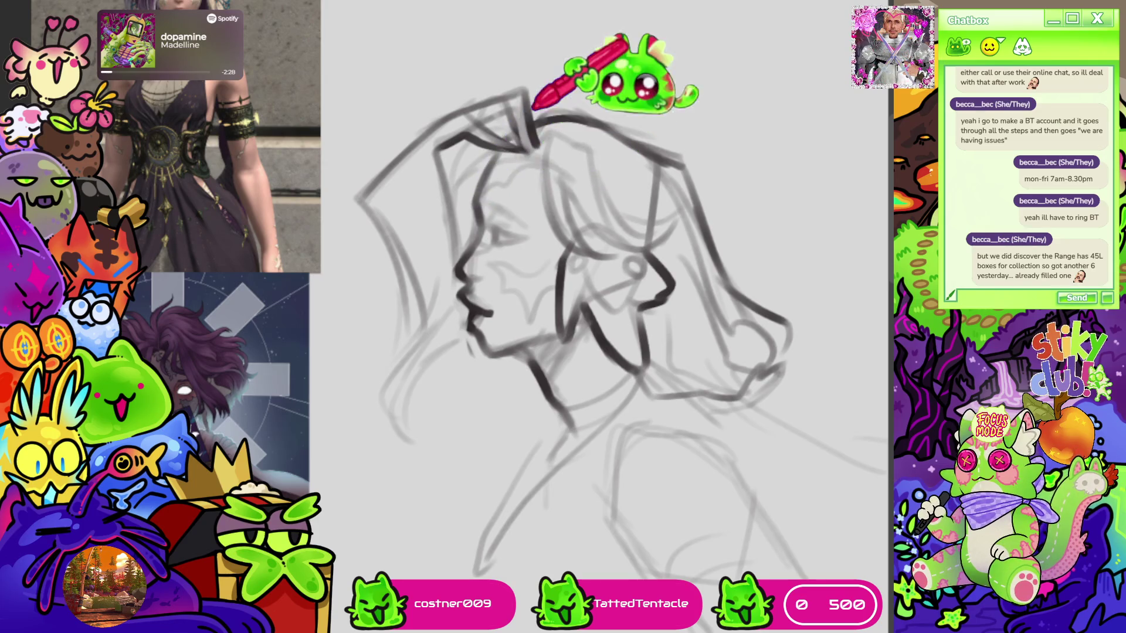
{"action": "scroll", "coordinate": [569, 112], "scroll_direction": "down", "scroll_amount": 3}
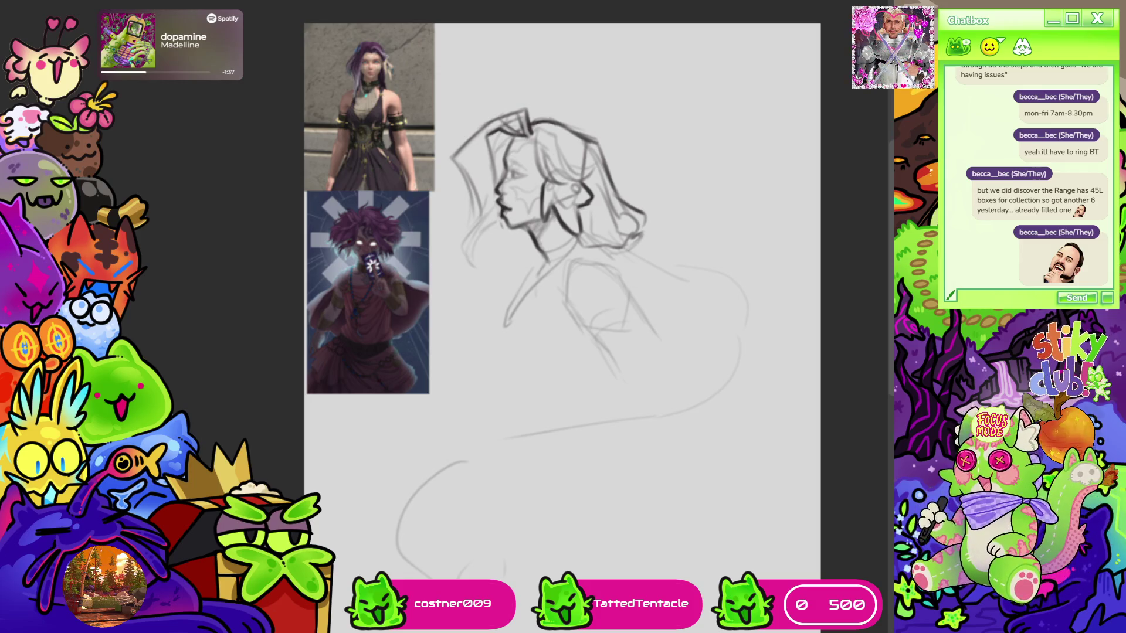
{"action": "scroll", "coordinate": [728, 176], "scroll_direction": "down", "scroll_amount": 2}
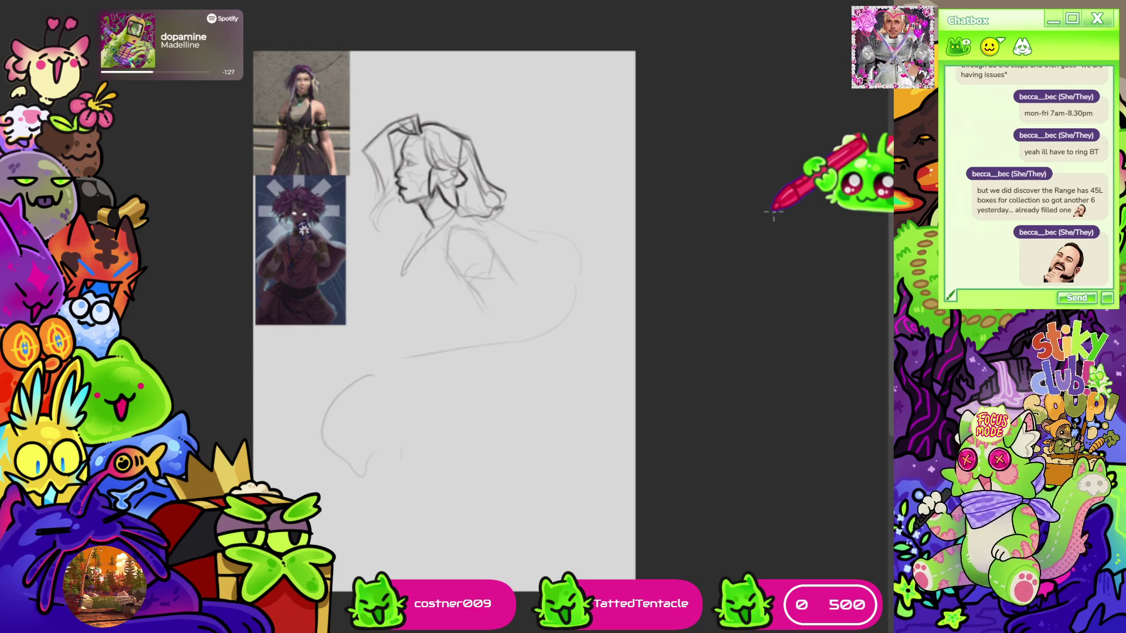
{"action": "scroll", "coordinate": [639, 214], "scroll_direction": "down", "scroll_amount": 2}
{"action": "scroll", "coordinate": [532, 117], "scroll_direction": "up", "scroll_amount": 4}
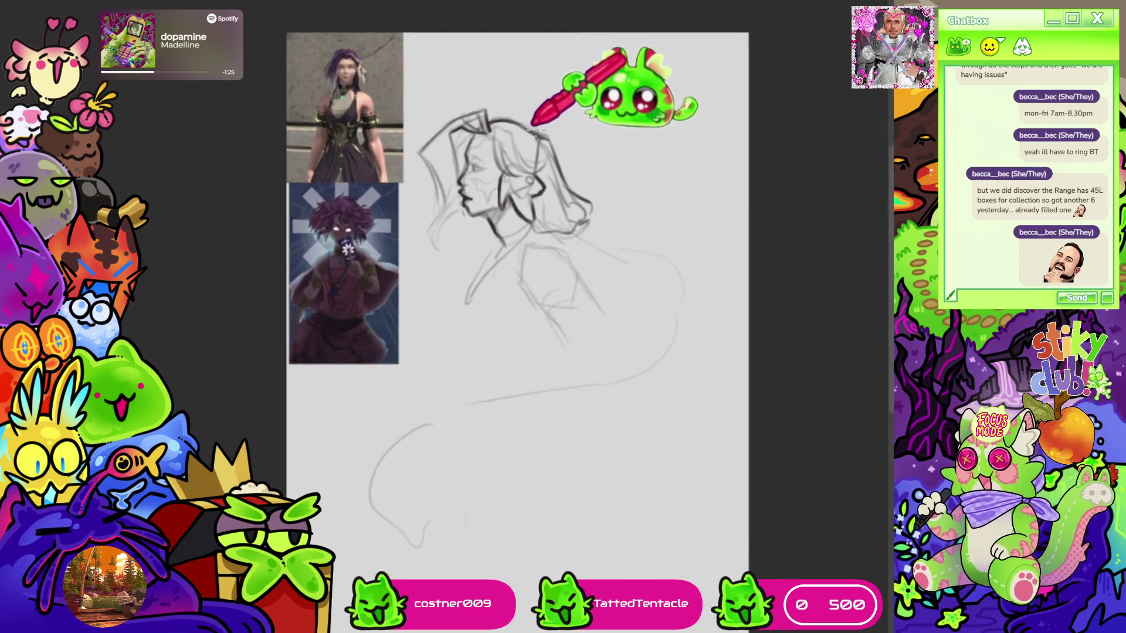
{"action": "scroll", "coordinate": [531, 122], "scroll_direction": "up", "scroll_amount": 3}
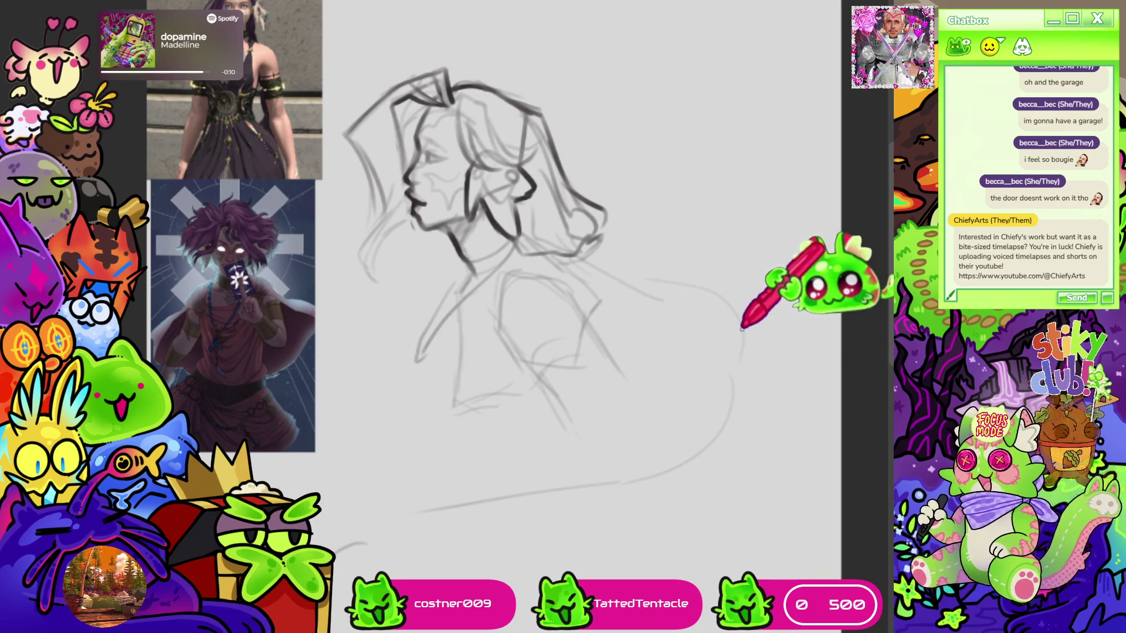
{"action": "scroll", "coordinate": [819, 312], "scroll_direction": "down", "scroll_amount": 10}
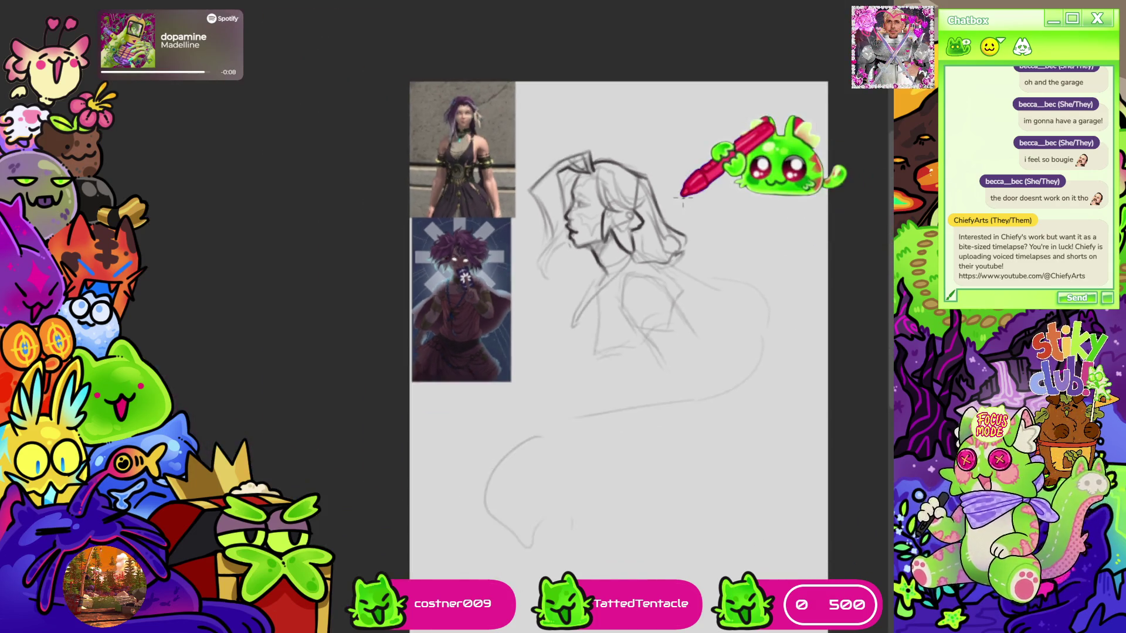
{"action": "scroll", "coordinate": [588, 214], "scroll_direction": "up", "scroll_amount": 5}
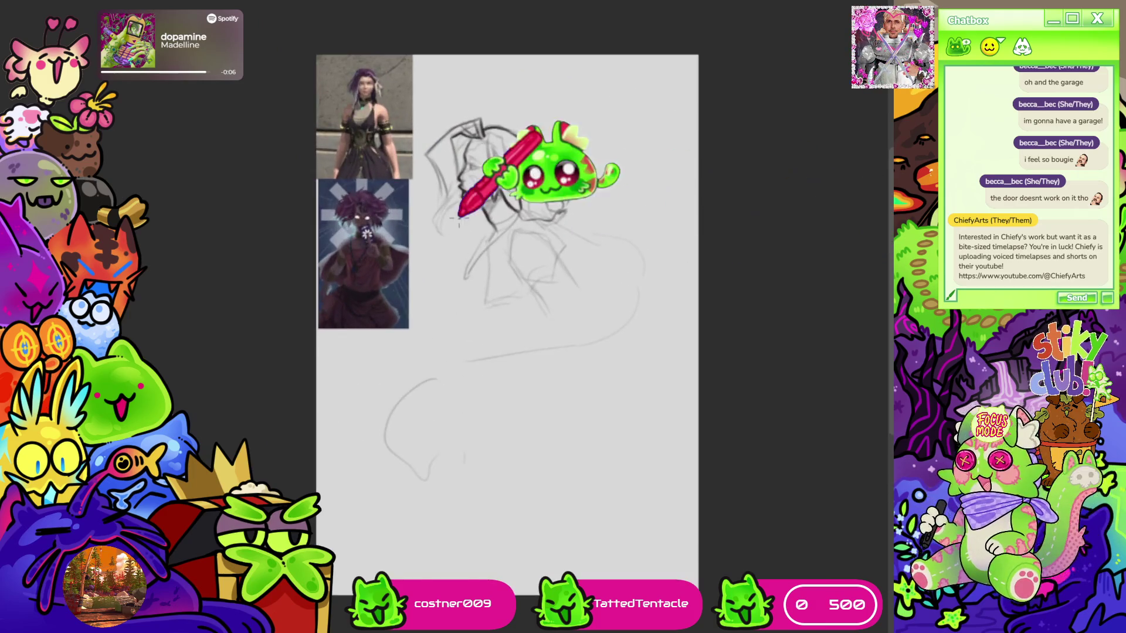
{"action": "scroll", "coordinate": [516, 249], "scroll_direction": "up", "scroll_amount": 3}
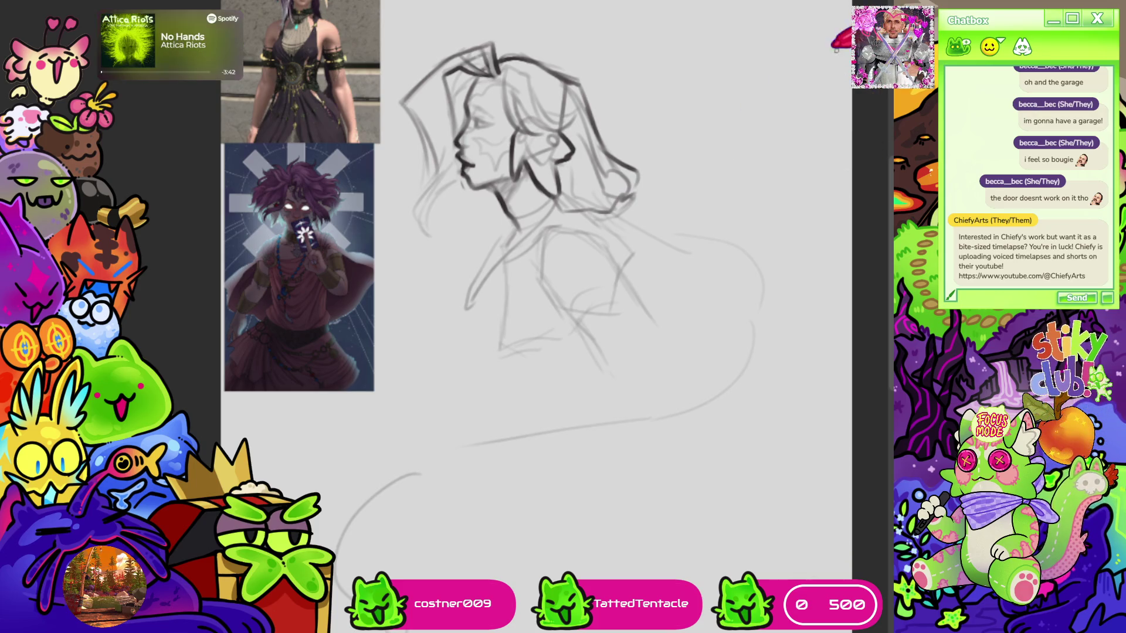
{"action": "scroll", "coordinate": [510, 545], "scroll_direction": "down", "scroll_amount": 1}
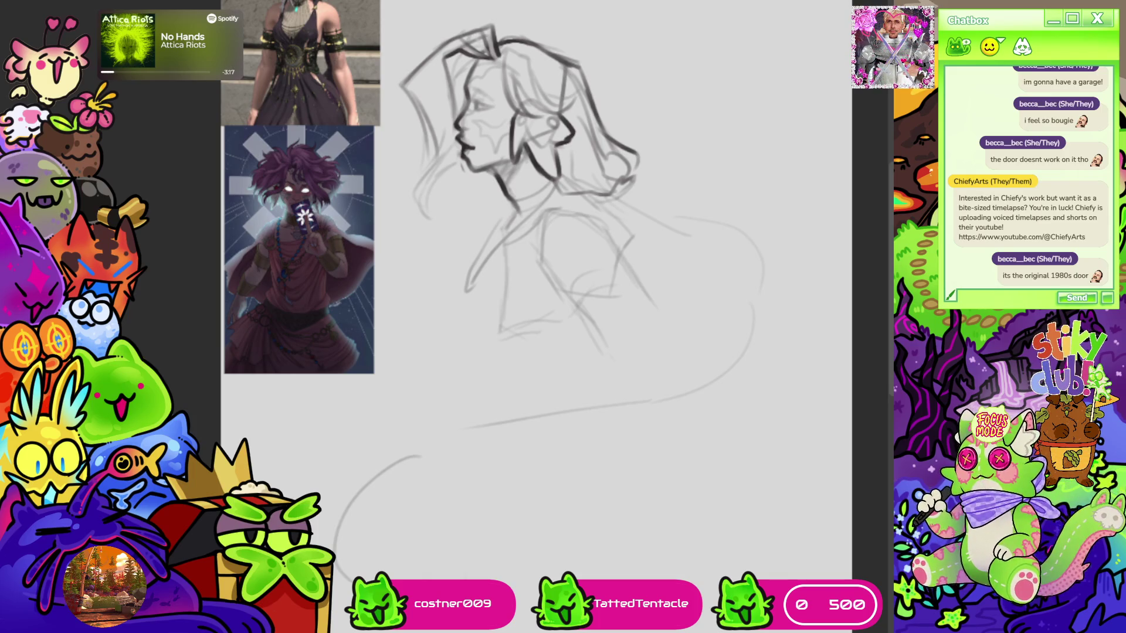
{"action": "scroll", "coordinate": [552, 316], "scroll_direction": "down", "scroll_amount": 1}
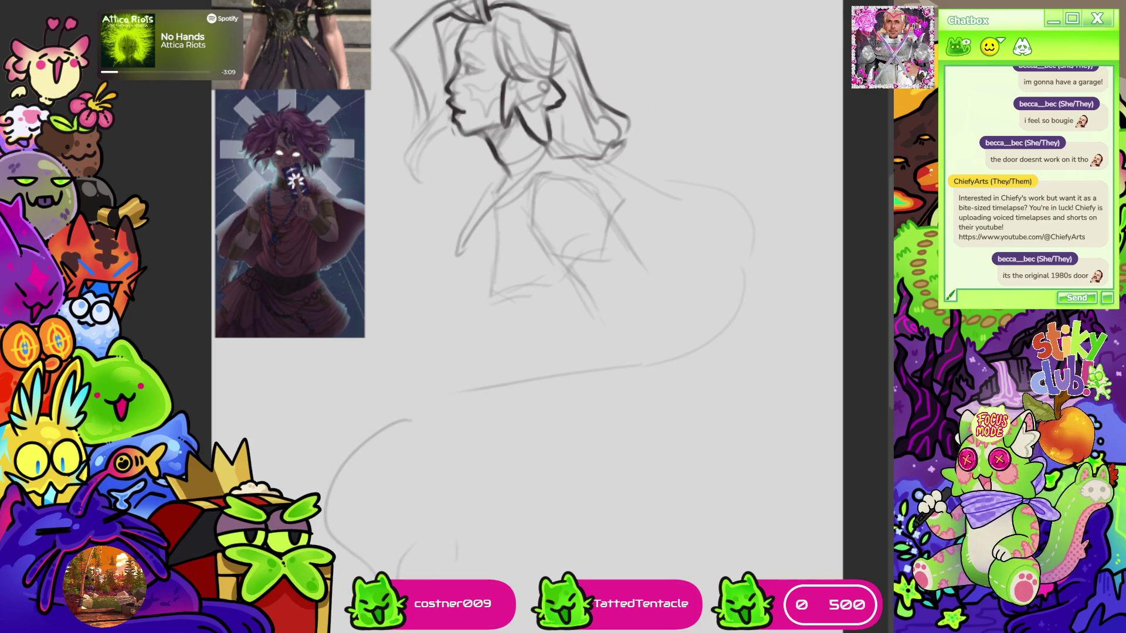
{"action": "scroll", "coordinate": [563, 226], "scroll_direction": "up", "scroll_amount": 4}
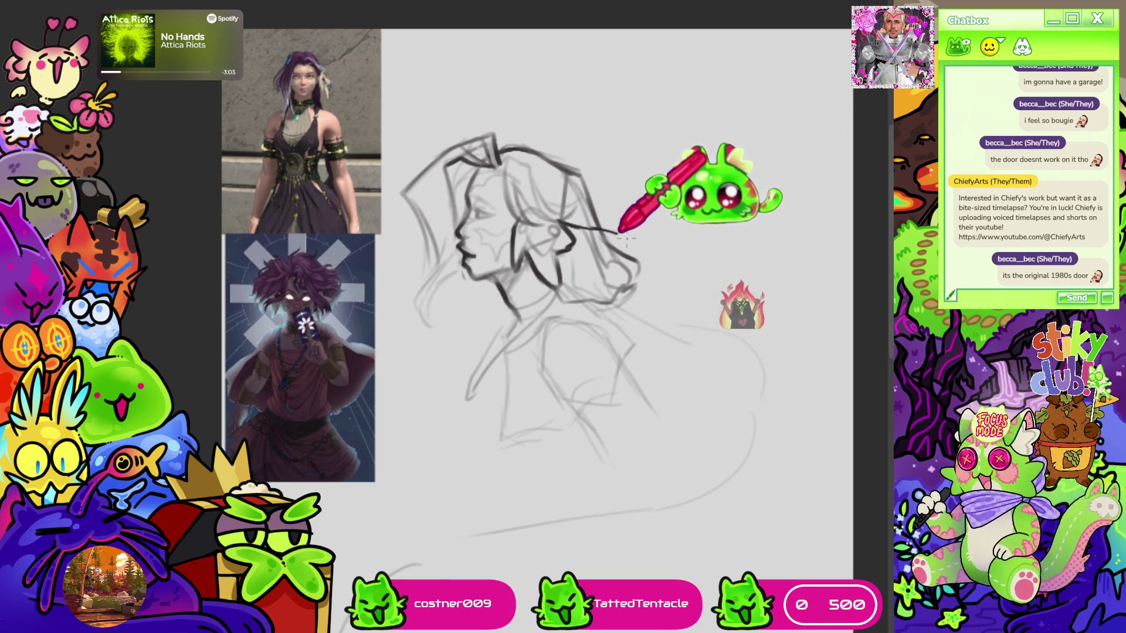
Draw the elf ear's top, side and long upper lines, then ink its lower edge with hatching
{"action": "mouse_move", "coordinate": [623, 234]}
{"action": "left_mouse_down"}
{"action": "mouse_move", "coordinate": [528, 322]}
{"action": "mouse_move", "coordinate": [613, 174]}
{"action": "mouse_move", "coordinate": [609, 218]}
{"action": "left_mouse_up"}
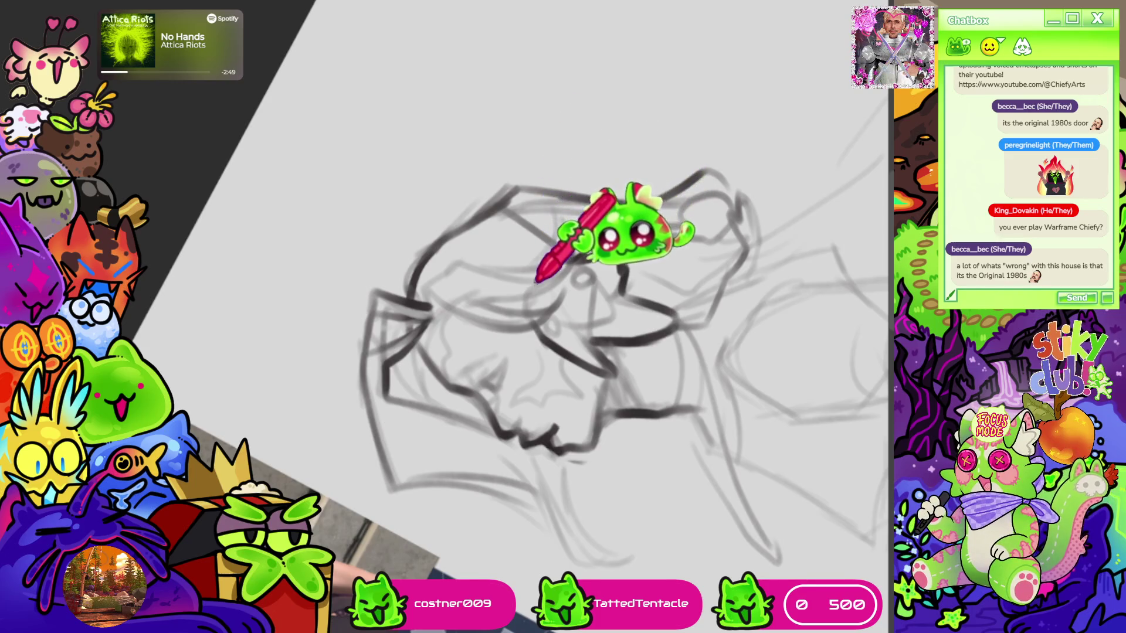
{"action": "left_click_drag", "start_coordinate": [536, 276], "coordinate": [573, 241]}
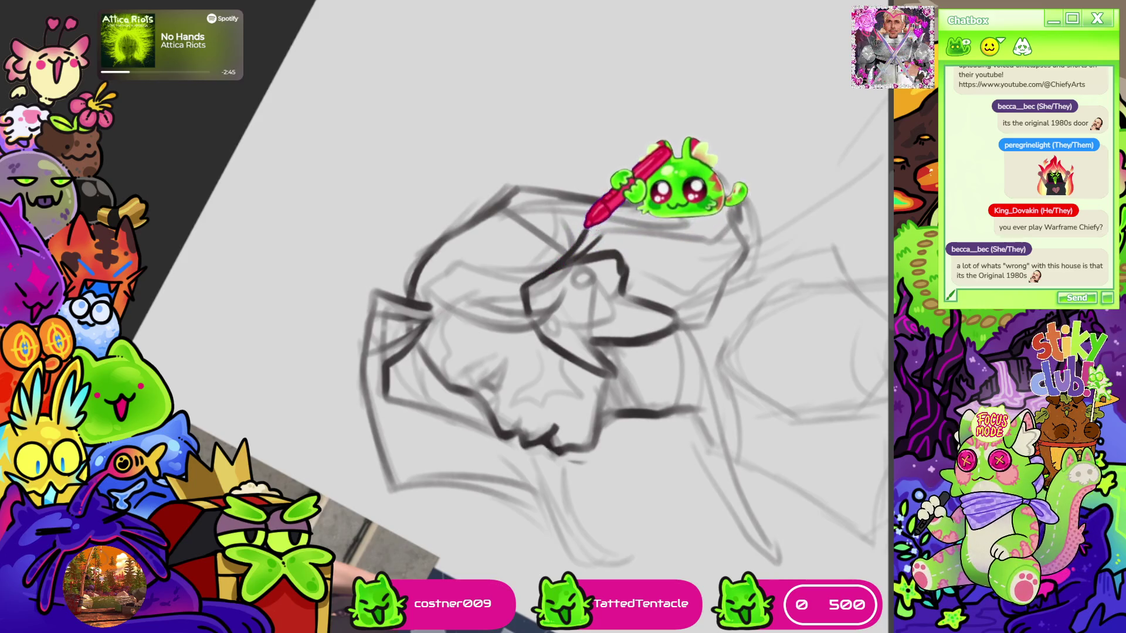
{"action": "mouse_move", "coordinate": [584, 226]}
{"action": "left_mouse_down"}
{"action": "mouse_move", "coordinate": [690, 112]}
{"action": "mouse_move", "coordinate": [623, 253]}
{"action": "left_mouse_up"}
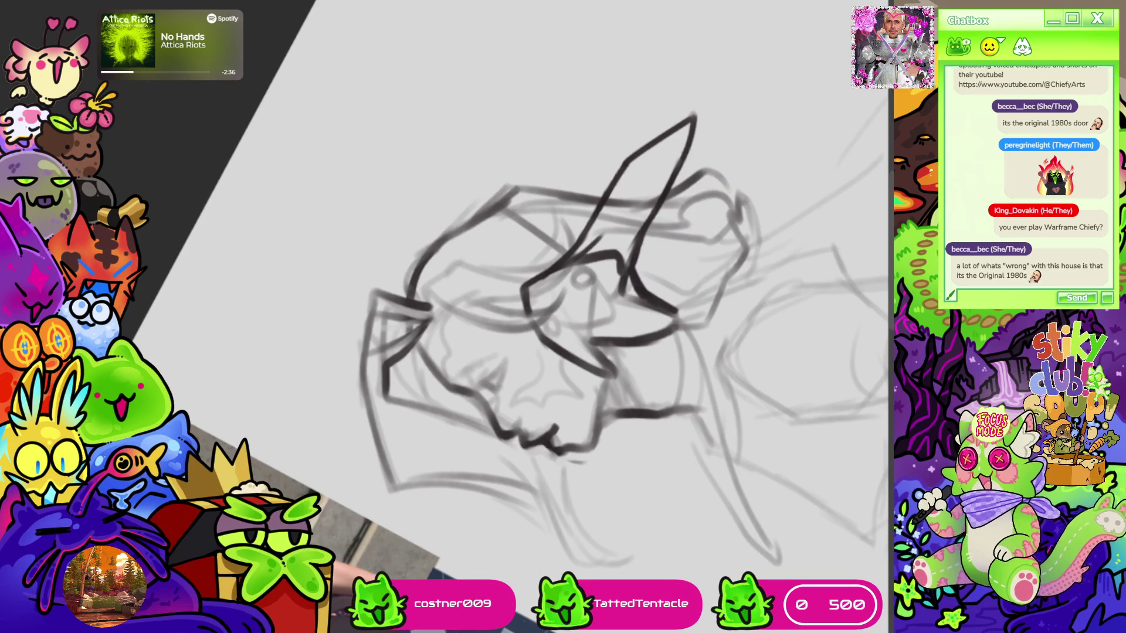
{"action": "key", "text": "5"}
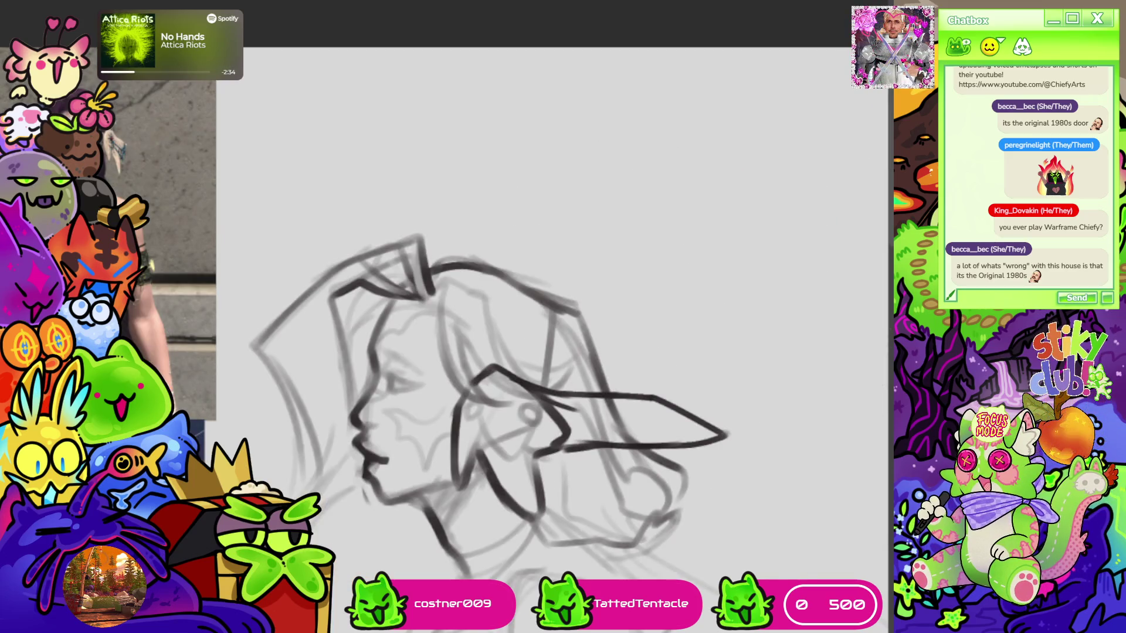
{"action": "mouse_move", "coordinate": [446, 328]}
{"action": "left_mouse_down"}
{"action": "mouse_move", "coordinate": [425, 301]}
{"action": "mouse_move", "coordinate": [409, 447]}
{"action": "mouse_move", "coordinate": [423, 320]}
{"action": "mouse_move", "coordinate": [443, 369]}
{"action": "mouse_move", "coordinate": [458, 354]}
{"action": "left_mouse_up"}
{"action": "key", "text": "ctrl+0"}
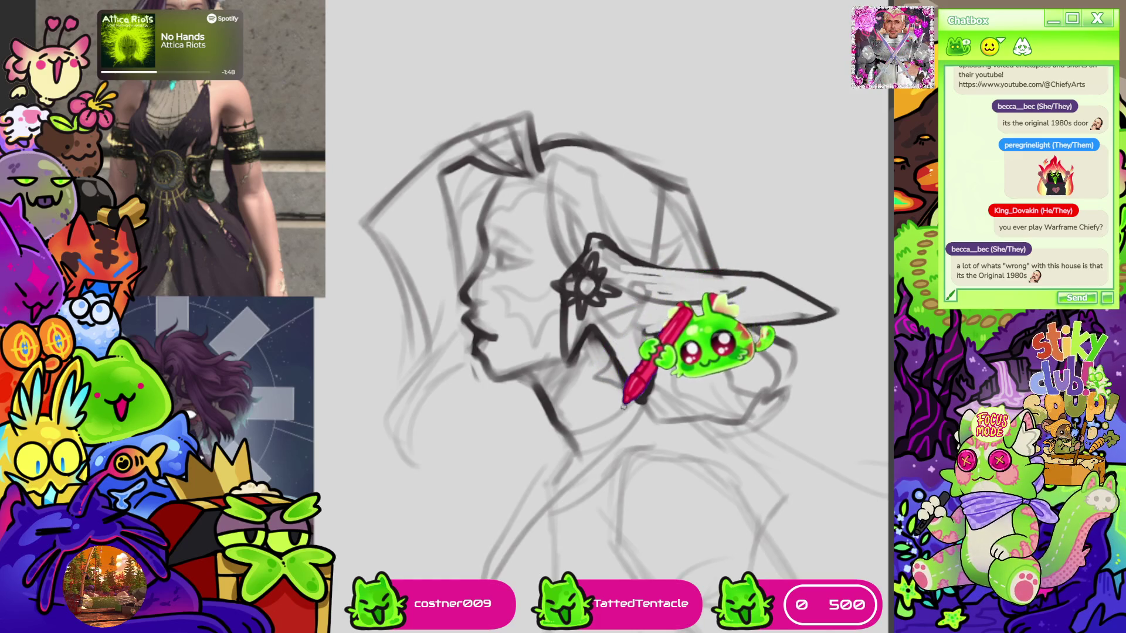
{"action": "left_click_drag", "start_coordinate": [645, 334], "coordinate": [833, 314]}
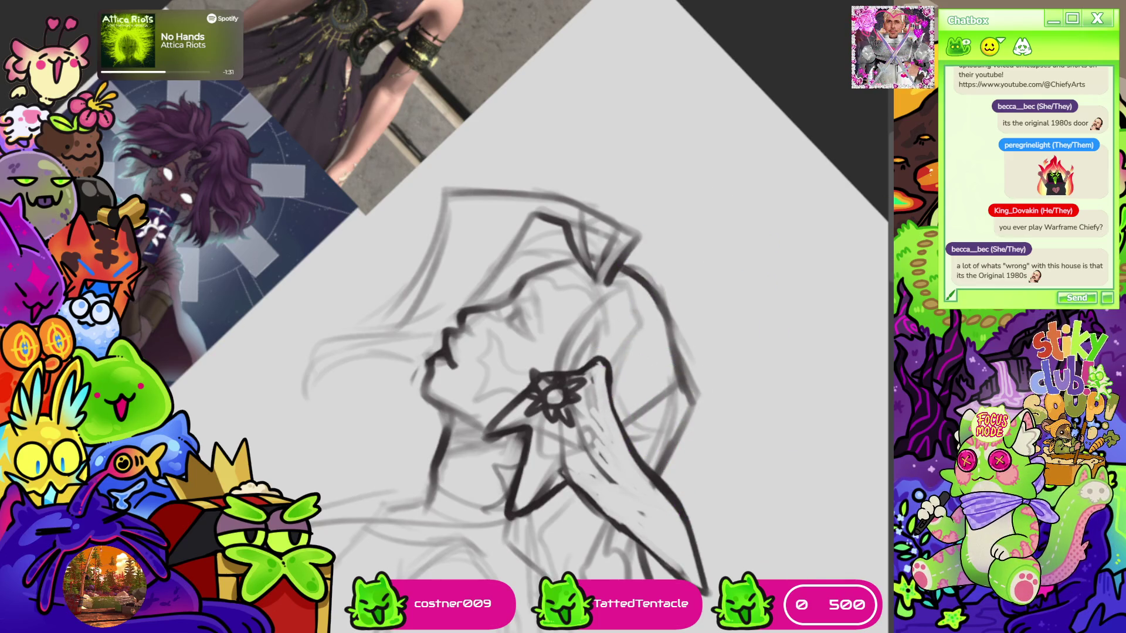
Dot the tip of the ear and sketch darker lines down the neck
{"action": "key", "text": "ctrl+0"}
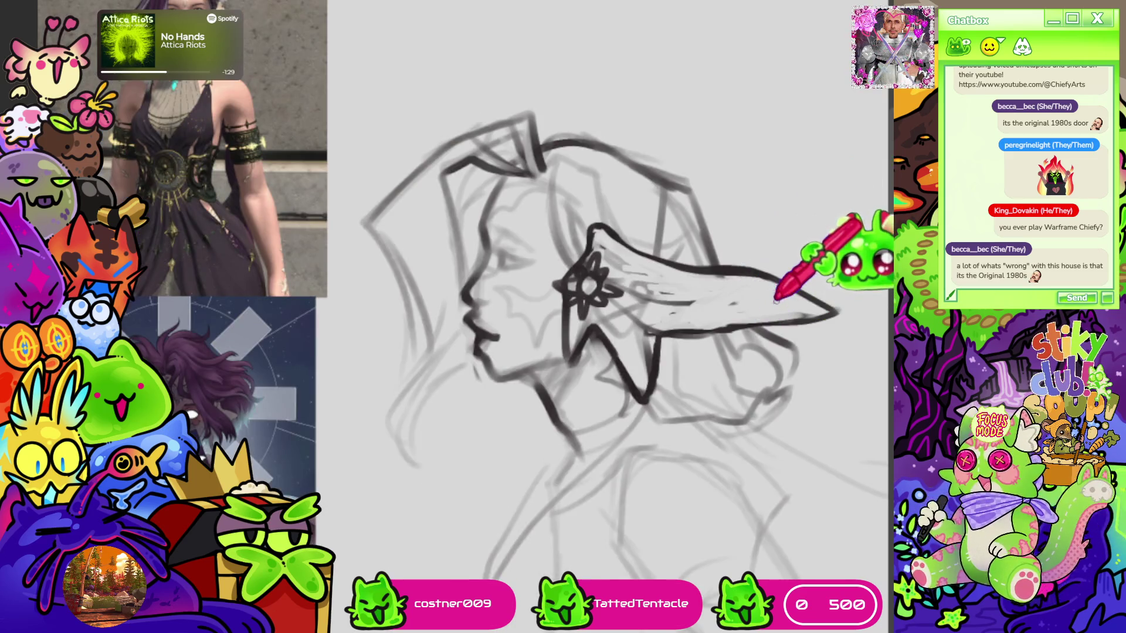
{"action": "left_click", "coordinate": [785, 294]}
{"action": "left_click_drag", "start_coordinate": [675, 252], "coordinate": [591, 287]}
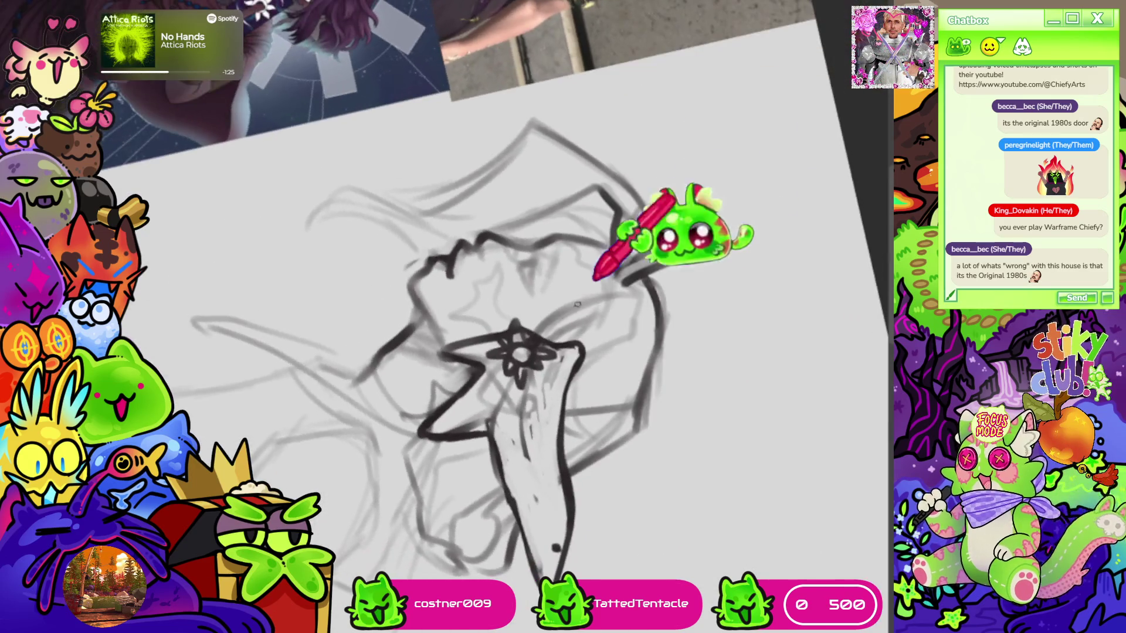
{"action": "left_click_drag", "start_coordinate": [513, 375], "coordinate": [546, 537]}
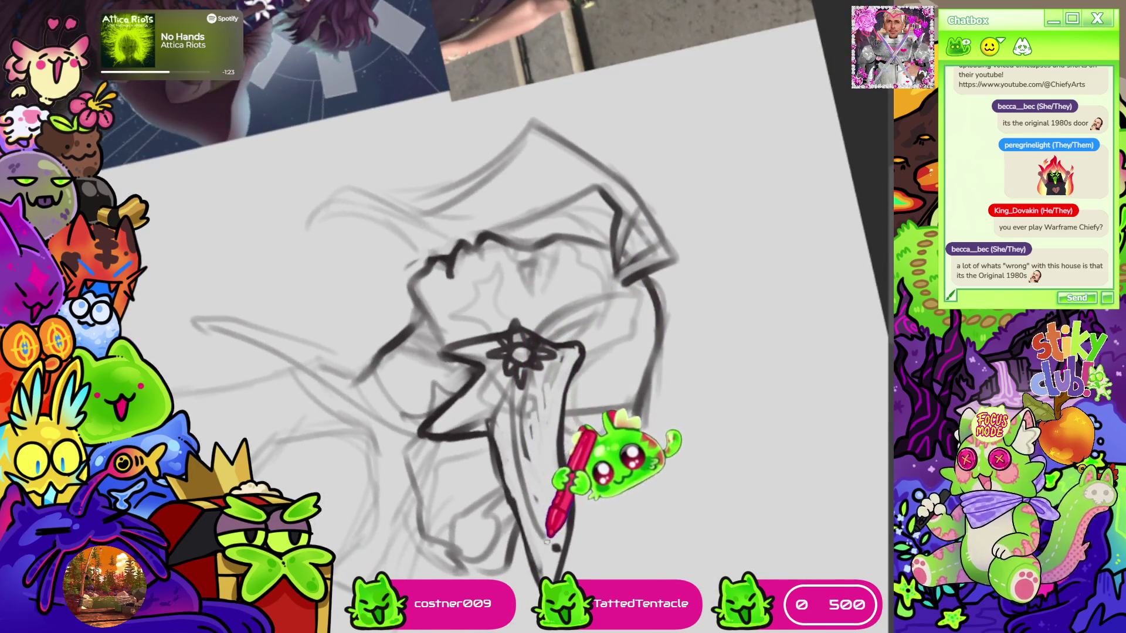
{"action": "mouse_move", "coordinate": [502, 395]}
{"action": "left_mouse_down"}
{"action": "mouse_move", "coordinate": [516, 490]}
{"action": "mouse_move", "coordinate": [558, 548]}
{"action": "left_mouse_up"}
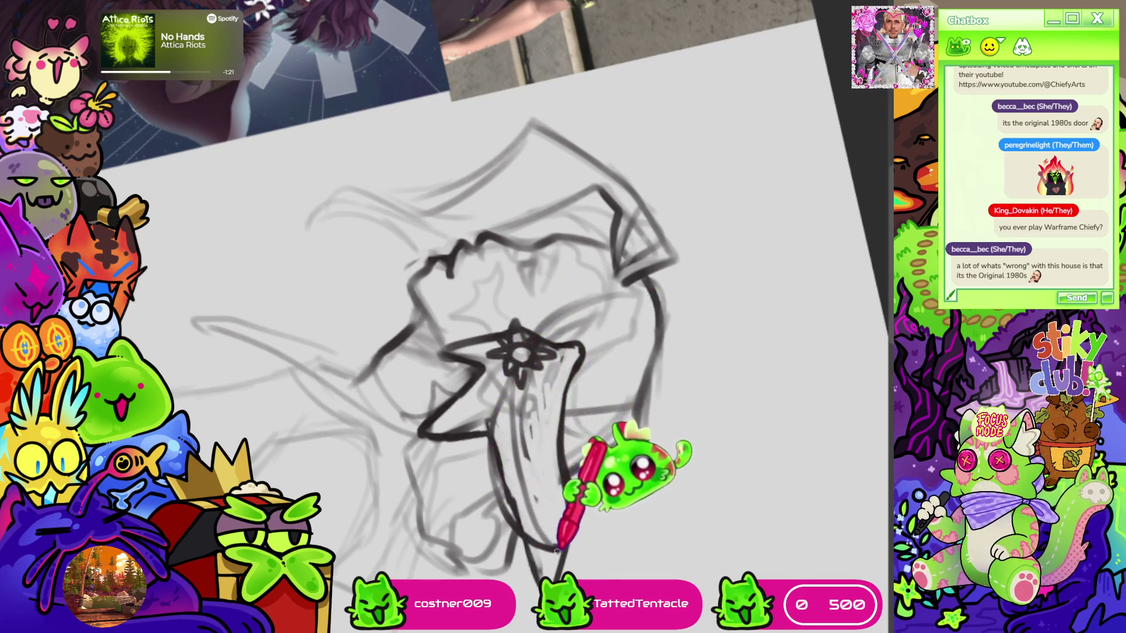
Add a curve under the jaw and darken the hair and neck contour
{"action": "key", "text": "5"}
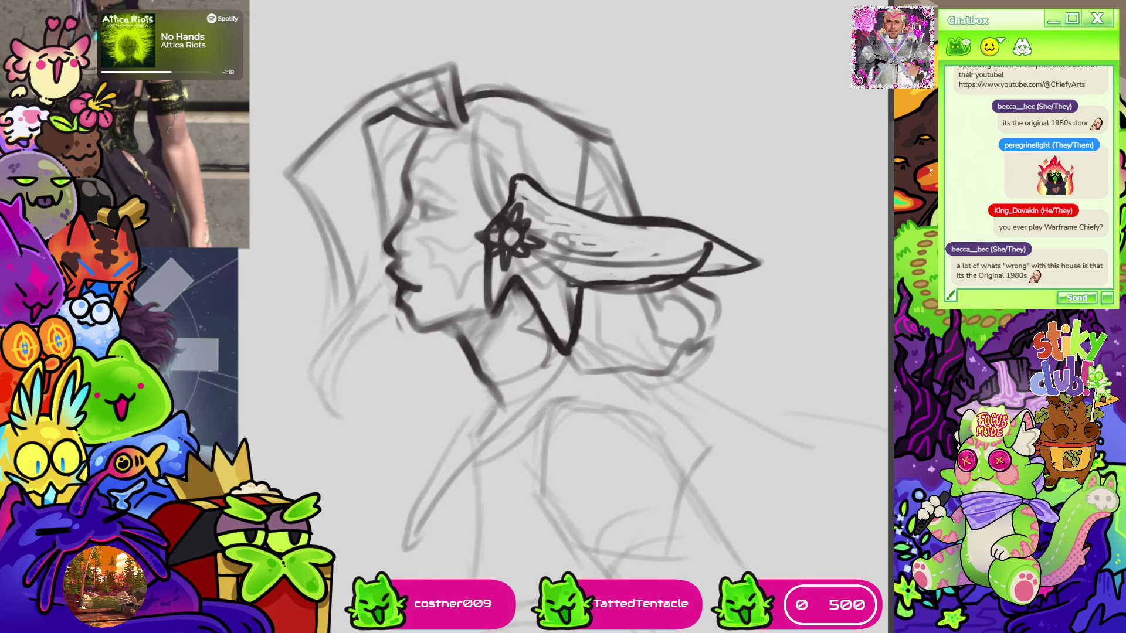
{"action": "mouse_move", "coordinate": [377, 269]}
{"action": "left_mouse_down"}
{"action": "mouse_move", "coordinate": [411, 249]}
{"action": "mouse_move", "coordinate": [489, 269]}
{"action": "left_mouse_up"}
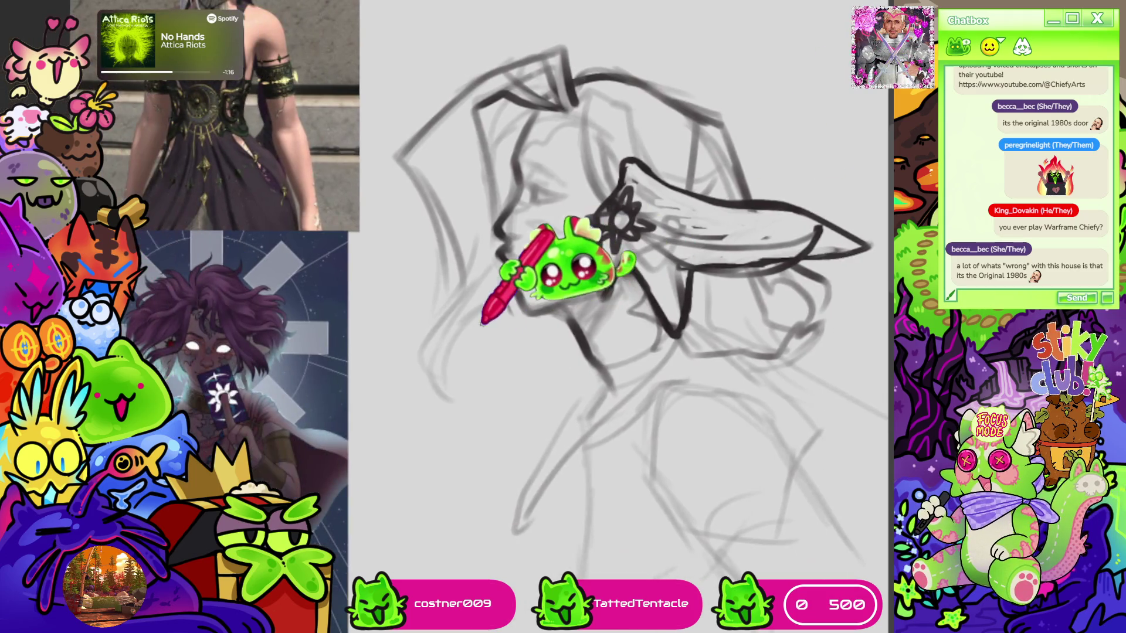
{"action": "mouse_move", "coordinate": [481, 433]}
{"action": "left_mouse_down"}
{"action": "mouse_move", "coordinate": [454, 415]}
{"action": "mouse_move", "coordinate": [447, 354]}
{"action": "left_mouse_up"}
{"action": "left_click_drag", "start_coordinate": [457, 281], "coordinate": [434, 378]}
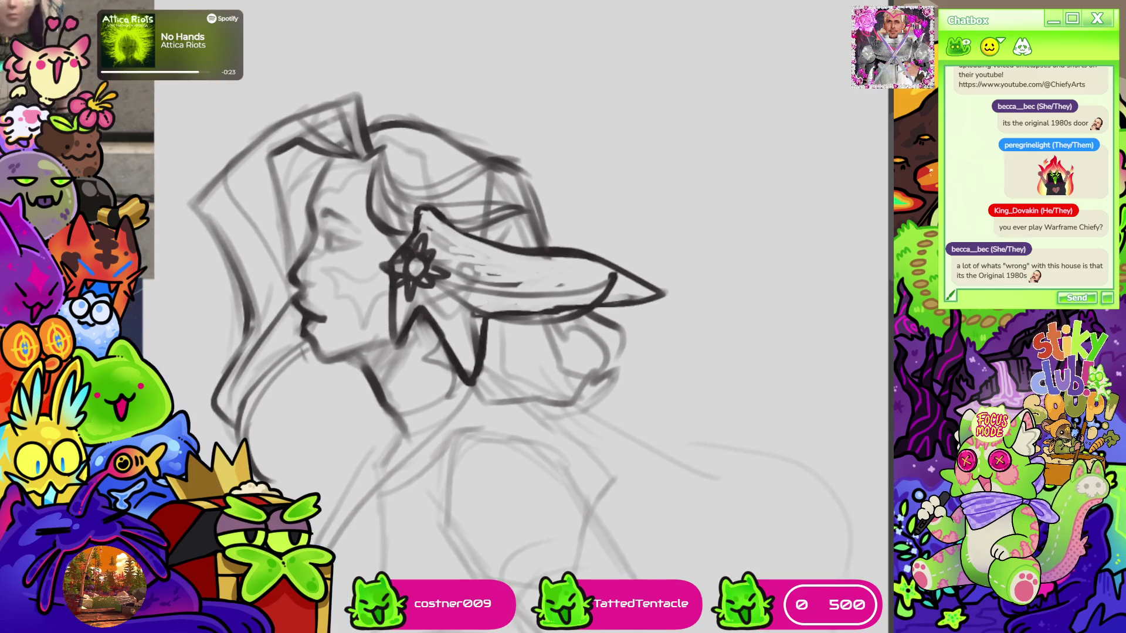
{"action": "mouse_move", "coordinate": [621, 219]}
{"action": "left_mouse_down"}
{"action": "mouse_move", "coordinate": [448, 239]}
{"action": "mouse_move", "coordinate": [463, 234]}
{"action": "left_mouse_up"}
{"action": "key", "text": "ctrl+minus"}
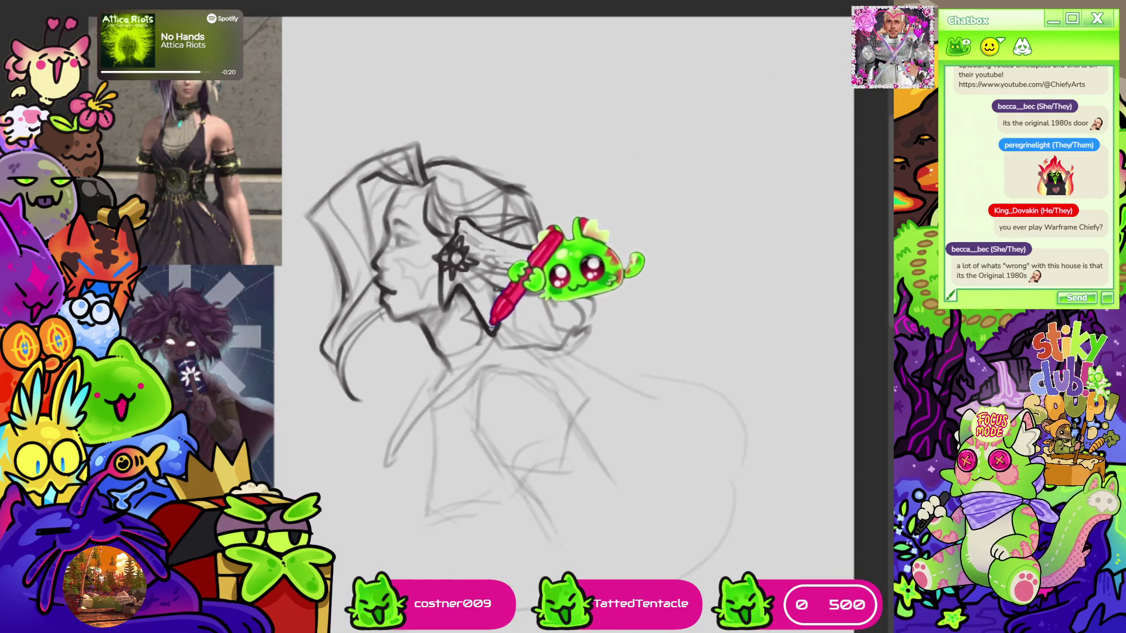
{"action": "mouse_move", "coordinate": [514, 300]}
{"action": "left_mouse_down"}
{"action": "mouse_move", "coordinate": [598, 276]}
{"action": "mouse_move", "coordinate": [603, 297]}
{"action": "mouse_move", "coordinate": [593, 202]}
{"action": "left_mouse_up"}
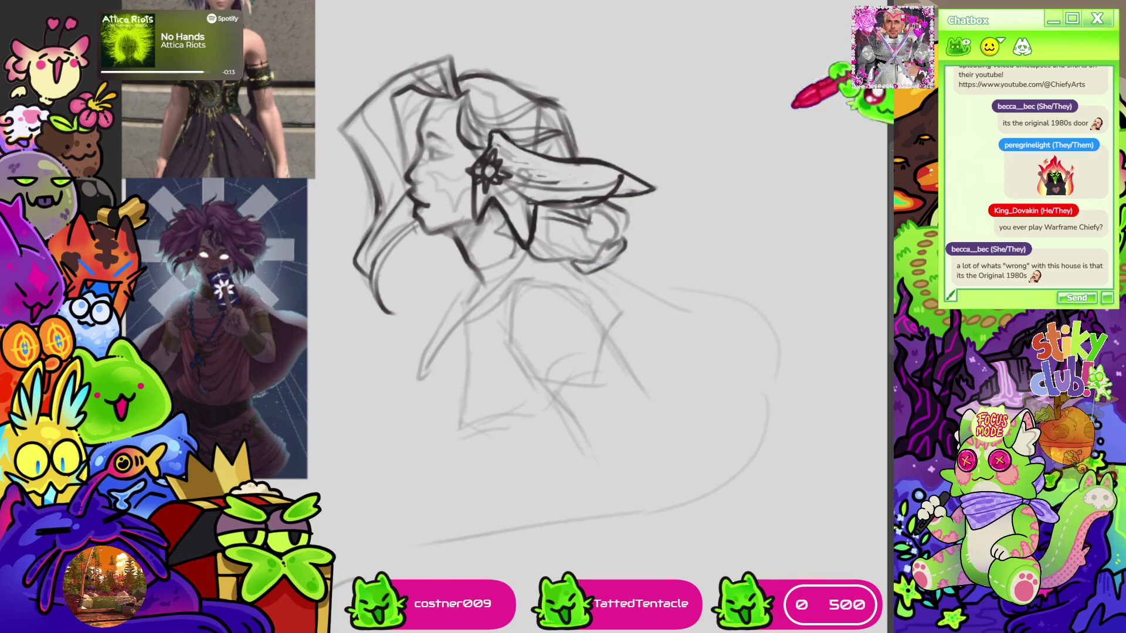
{"action": "left_click_drag", "start_coordinate": [563, 316], "coordinate": [584, 296]}
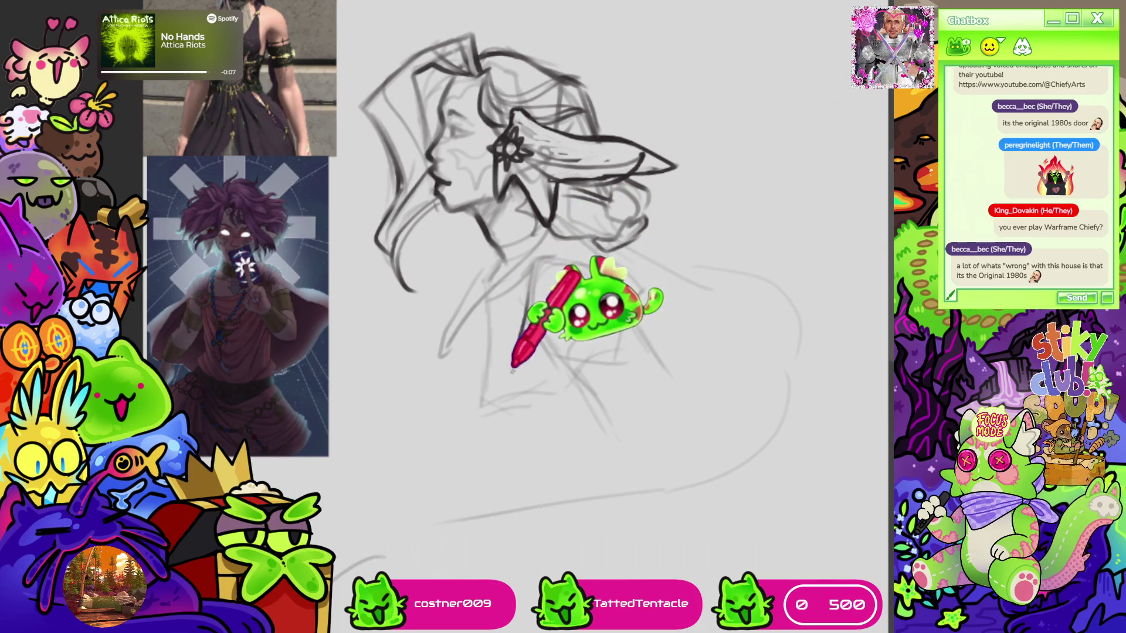
{"action": "left_click_drag", "start_coordinate": [531, 274], "coordinate": [530, 404]}
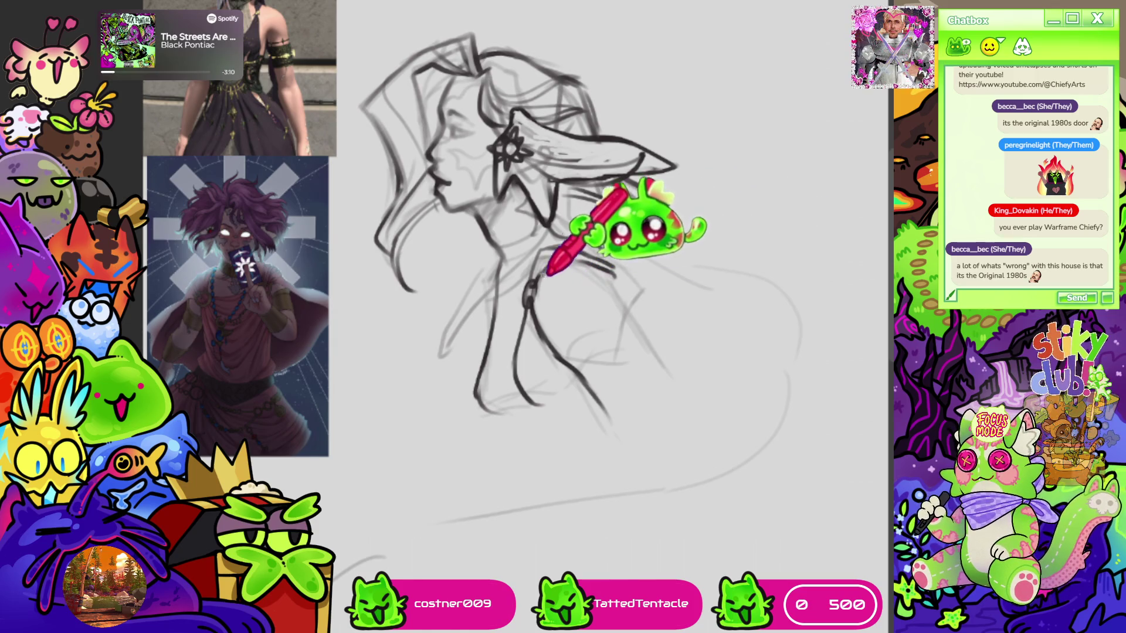
{"action": "left_click_drag", "start_coordinate": [530, 284], "coordinate": [528, 303]}
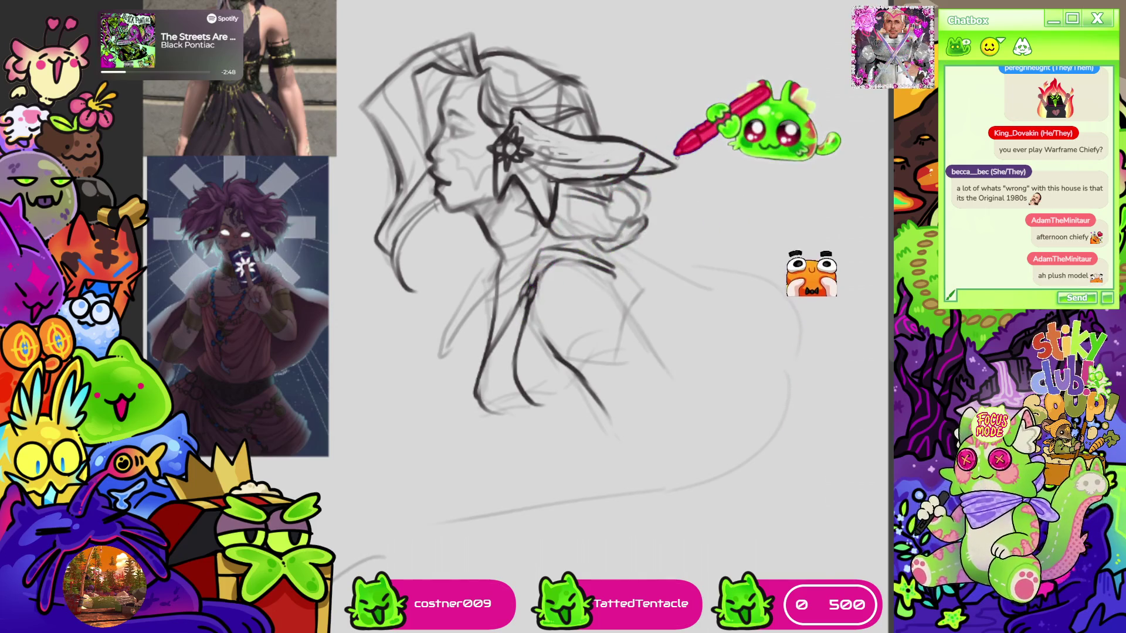
{"action": "scroll", "coordinate": [586, 193], "scroll_direction": "down", "scroll_amount": 3}
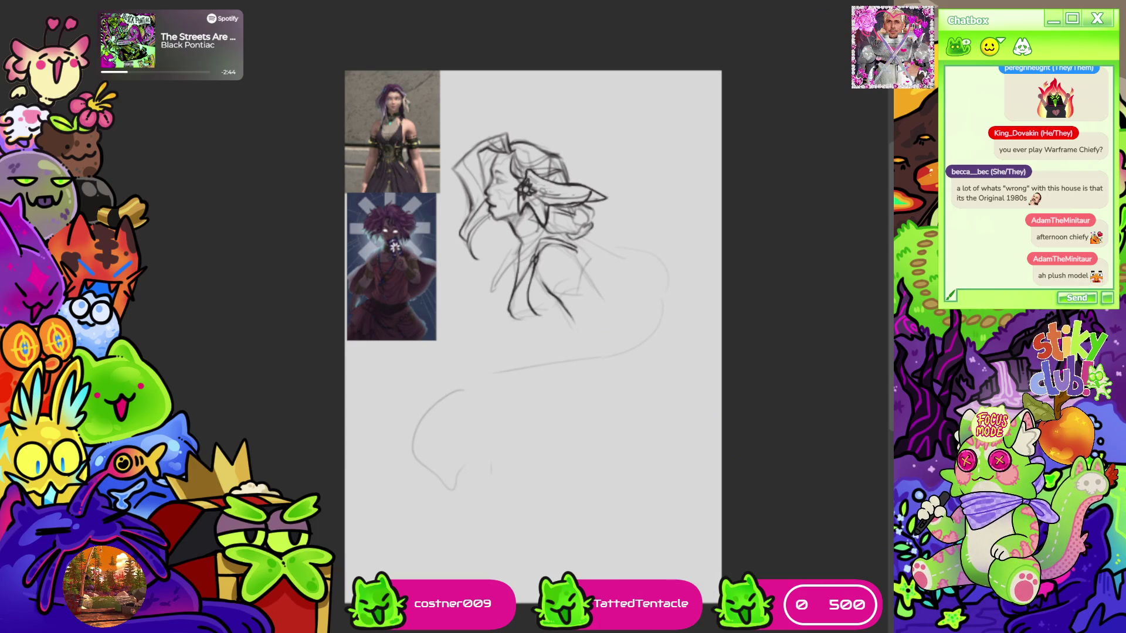
{"action": "scroll", "coordinate": [644, 229], "scroll_direction": "up", "scroll_amount": 3}
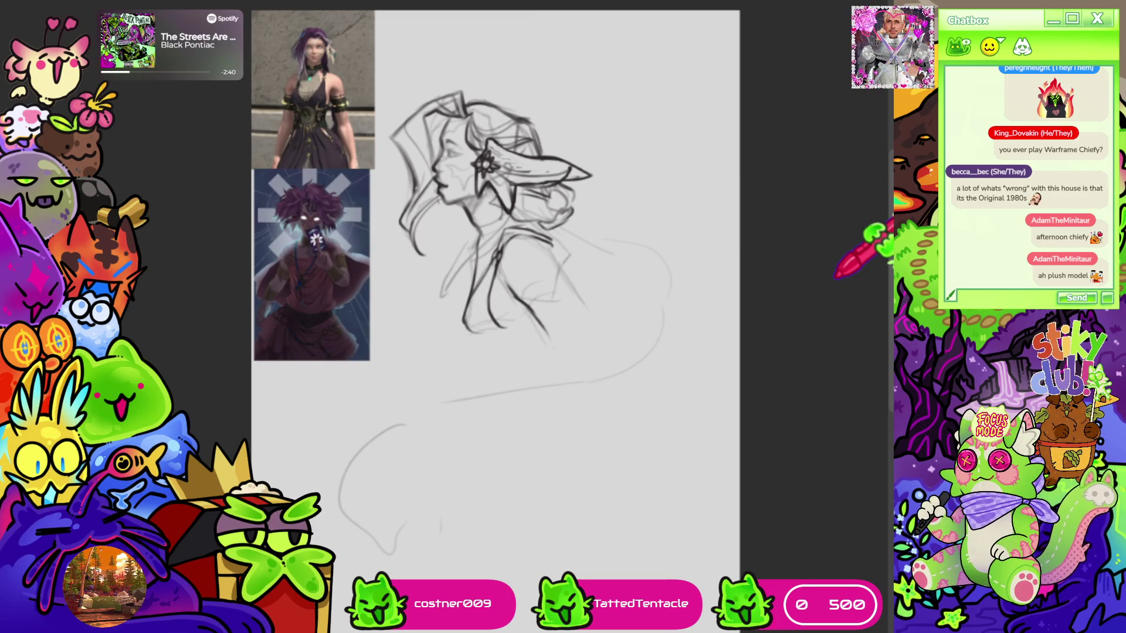
{"action": "scroll", "coordinate": [439, 158], "scroll_direction": "up", "scroll_amount": 3}
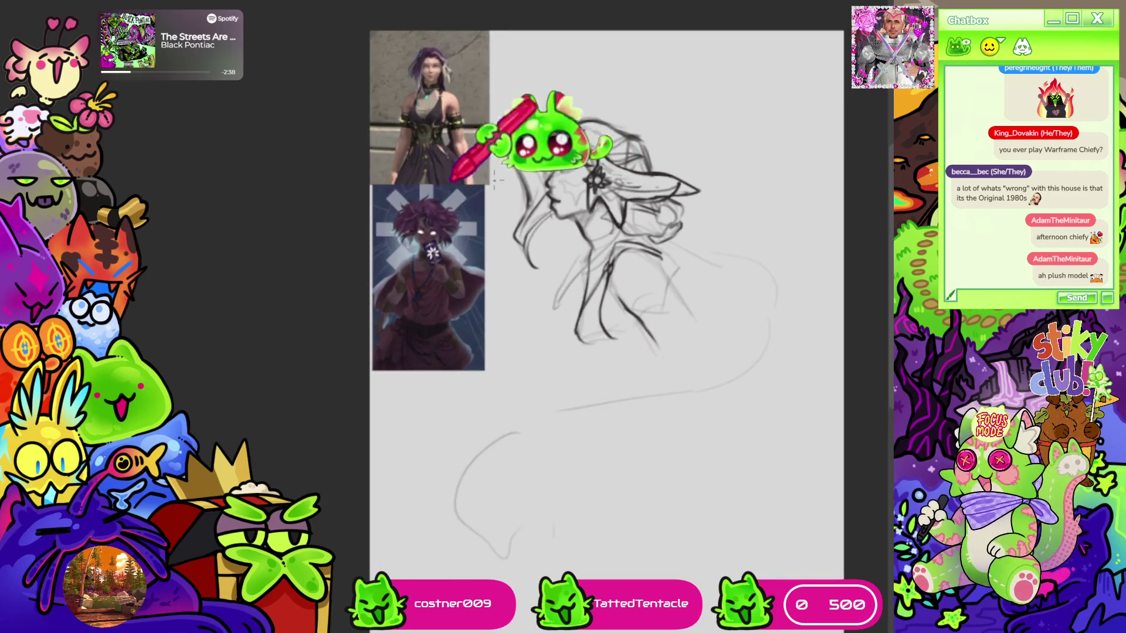
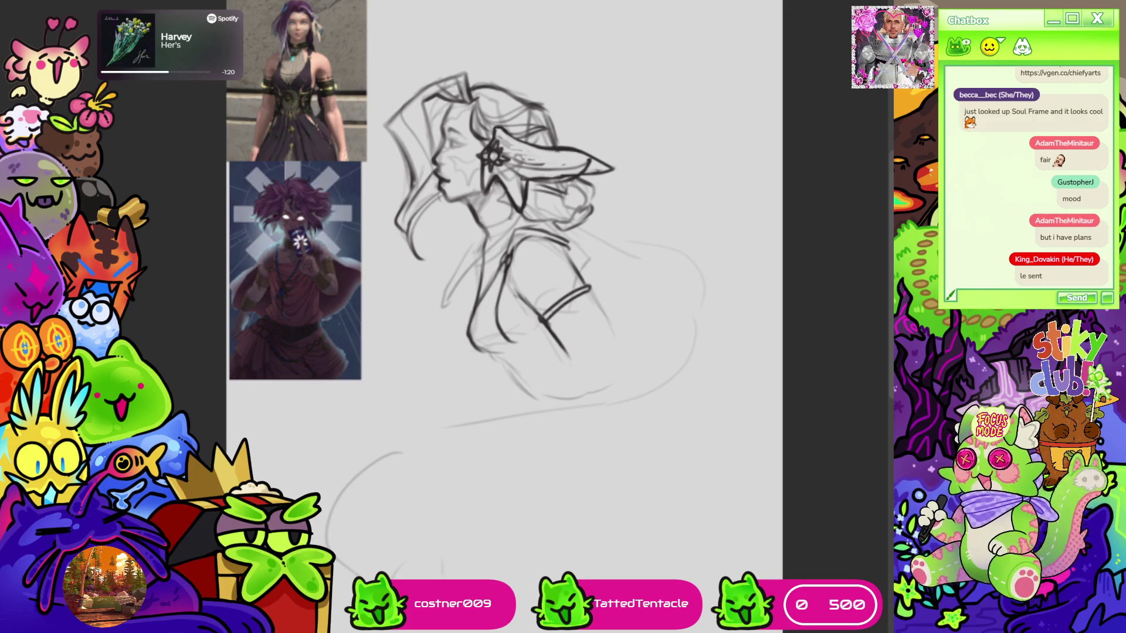
Paint a faint soft grey tone patch below the hooded figure's torso lines
{"action": "left_click_drag", "start_coordinate": [504, 293], "coordinate": [483, 297]}
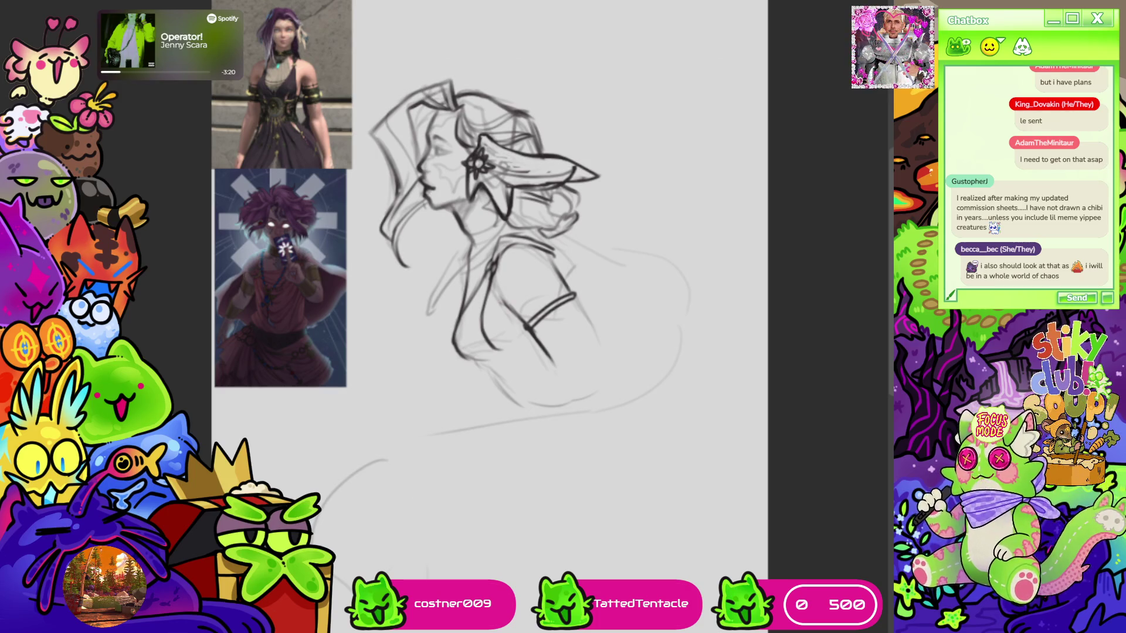
{"action": "scroll", "coordinate": [489, 293], "scroll_direction": "right", "scroll_amount": 3}
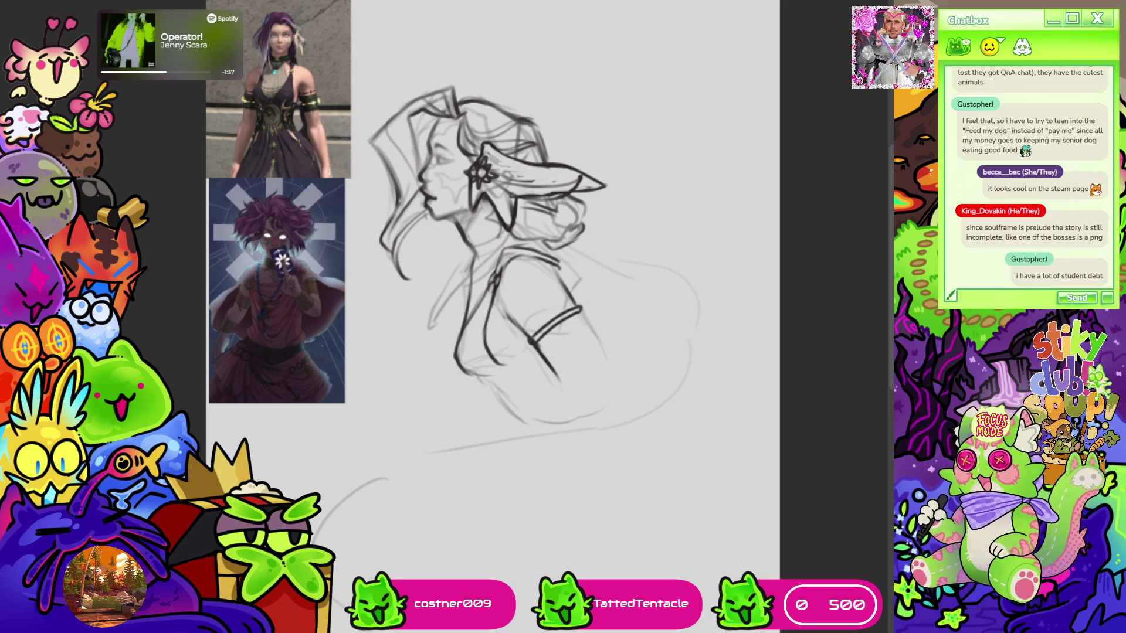
{"action": "left_click_drag", "start_coordinate": [516, 448], "coordinate": [493, 486]}
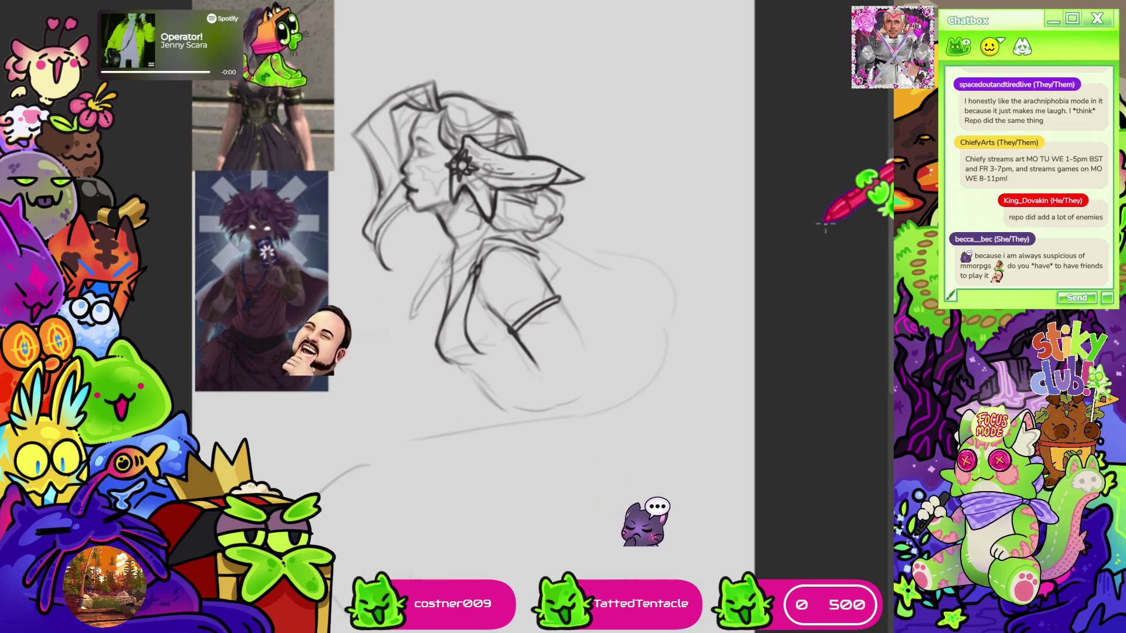
{"action": "left_click_drag", "start_coordinate": [528, 264], "coordinate": [422, 351]}
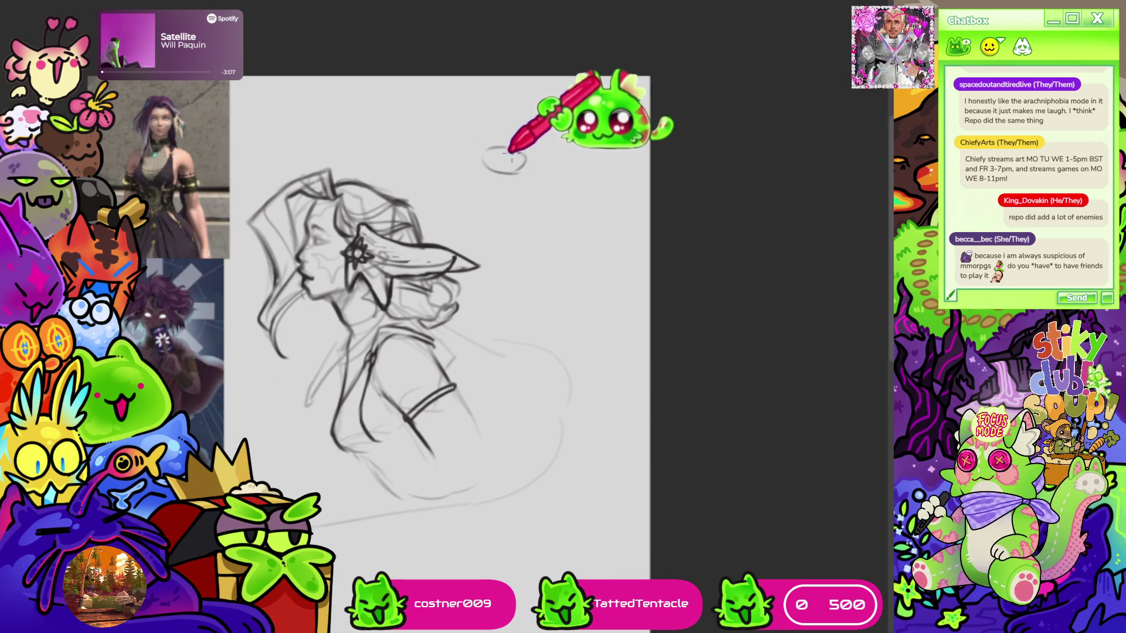
{"action": "mouse_move", "coordinate": [500, 152]}
{"action": "left_mouse_down"}
{"action": "mouse_move", "coordinate": [563, 148]}
{"action": "mouse_move", "coordinate": [497, 151]}
{"action": "mouse_move", "coordinate": [506, 154]}
{"action": "left_mouse_up"}
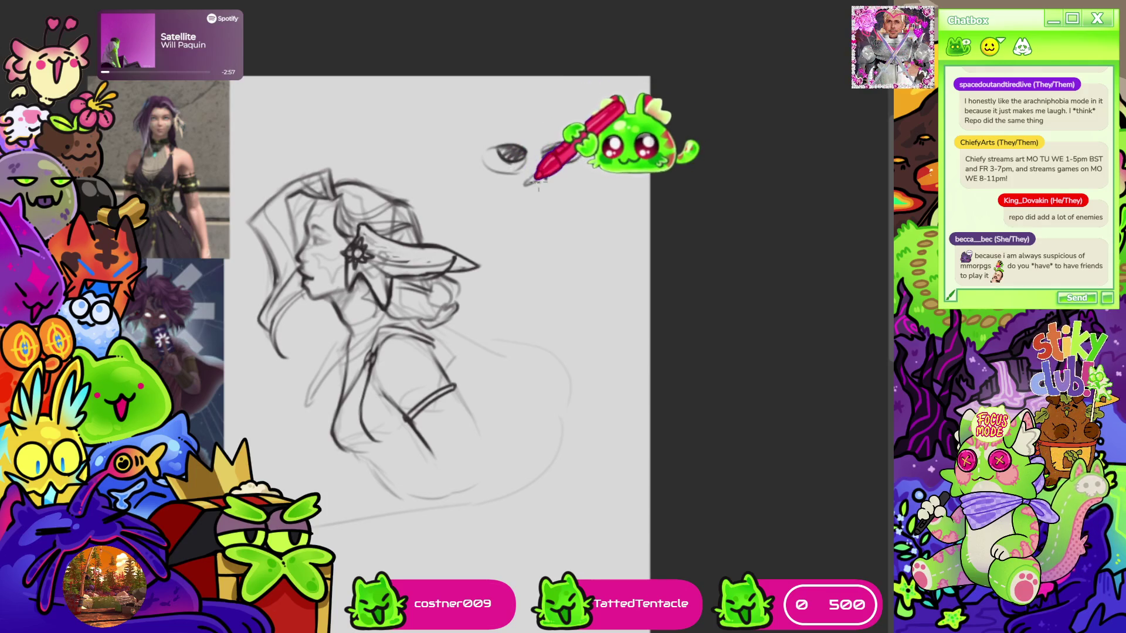
{"action": "left_click_drag", "start_coordinate": [544, 154], "coordinate": [551, 153]}
{"action": "left_click_drag", "start_coordinate": [508, 143], "coordinate": [511, 154]}
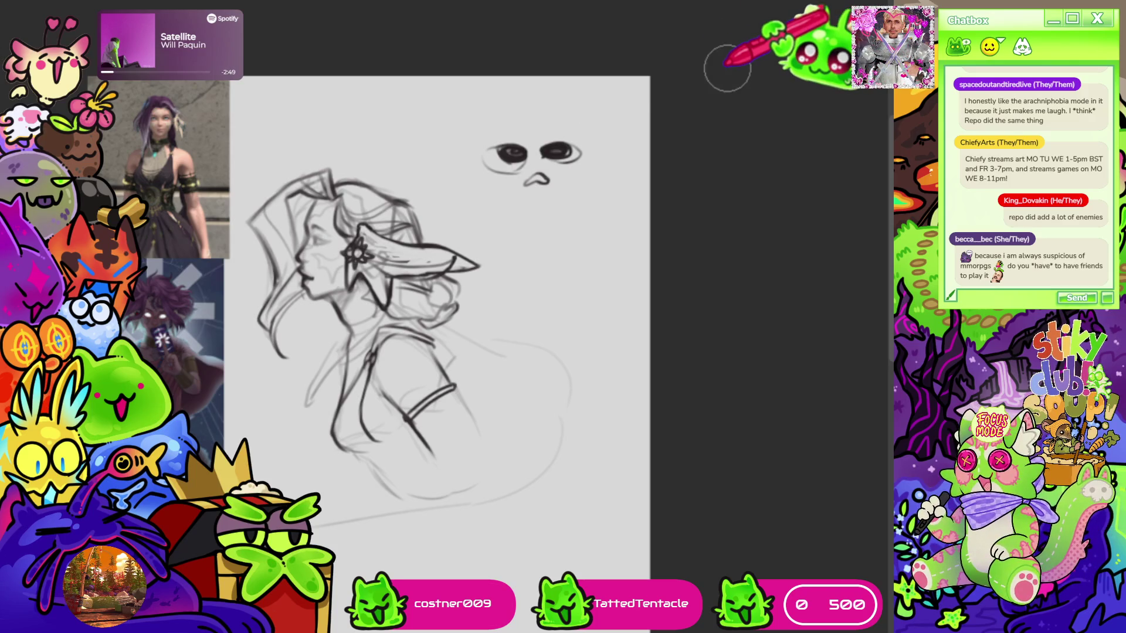
{"action": "left_click_drag", "start_coordinate": [520, 144], "coordinate": [673, 85]}
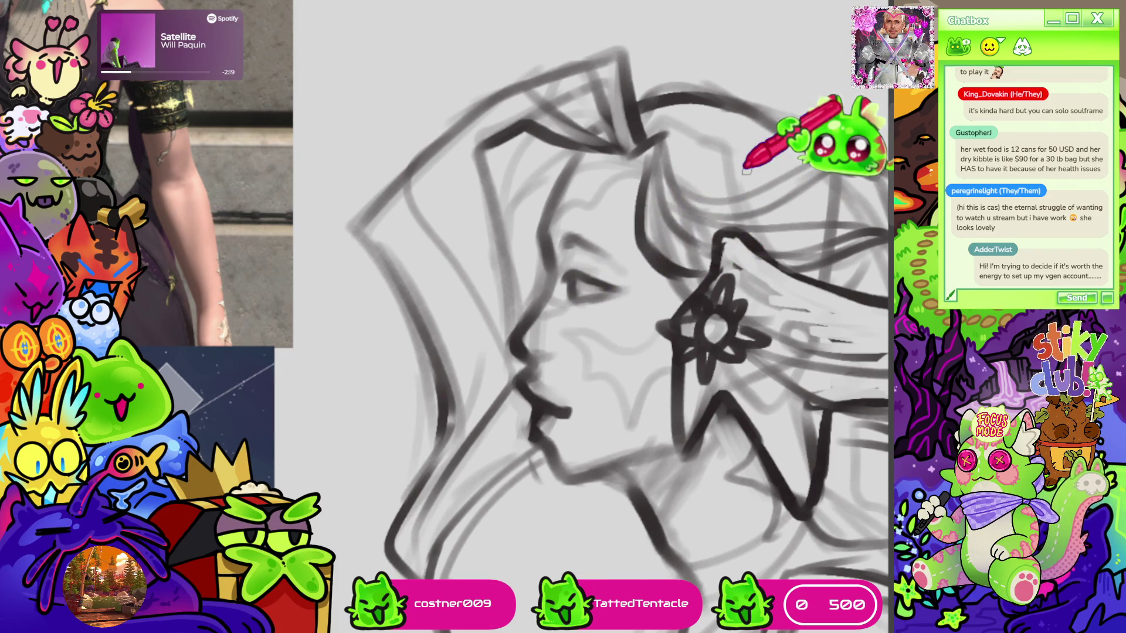
Zoom out so the full hooded figure and the reference images are visible
{"action": "scroll", "coordinate": [744, 171], "scroll_direction": "down", "scroll_amount": 5}
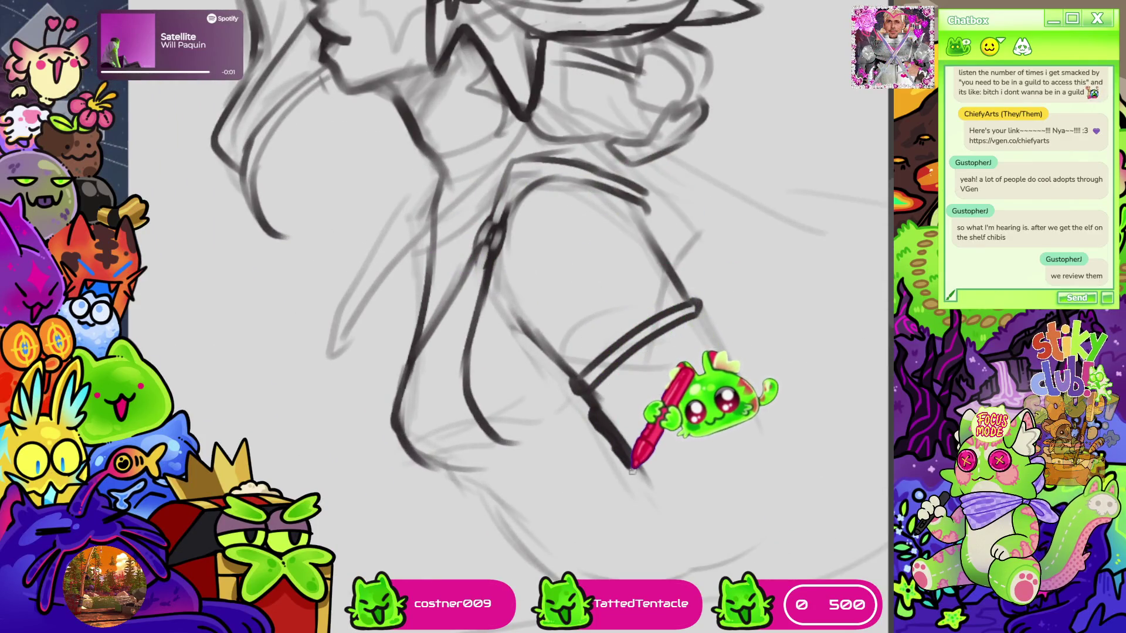
Outline the arm cuff with a third parallel band line, closed bottom and right edges, and an inner top line
{"action": "left_click_drag", "start_coordinate": [621, 446], "coordinate": [654, 489]}
{"action": "mouse_move", "coordinate": [604, 402]}
{"action": "left_mouse_down"}
{"action": "mouse_move", "coordinate": [711, 330]}
{"action": "mouse_move", "coordinate": [733, 363]}
{"action": "left_mouse_up"}
{"action": "left_click_drag", "start_coordinate": [657, 485], "coordinate": [753, 430]}
{"action": "left_click_drag", "start_coordinate": [740, 381], "coordinate": [763, 420]}
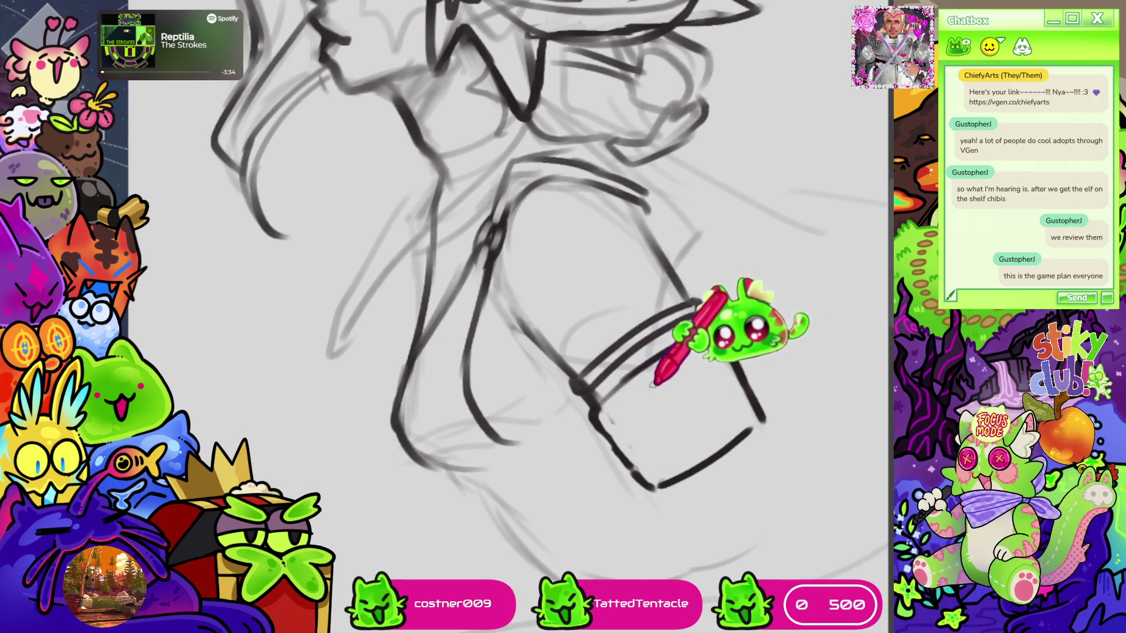
{"action": "left_click_drag", "start_coordinate": [601, 411], "coordinate": [707, 335]}
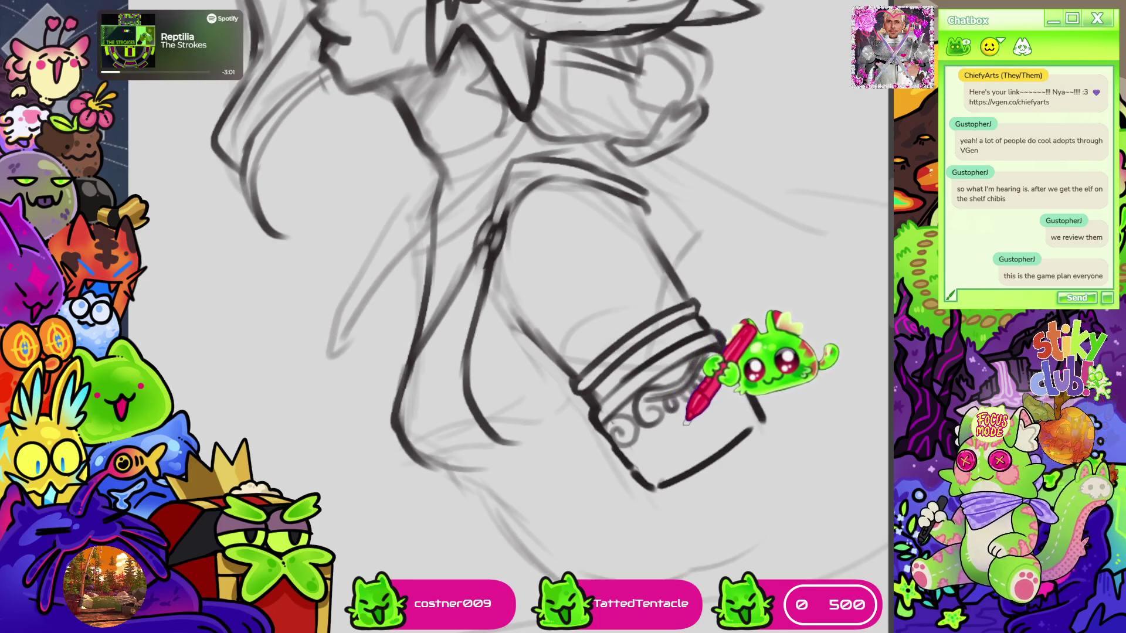
Decorate the cuff band with swirl-and-circle ornaments, undoing a stray star shape
{"action": "mouse_move", "coordinate": [685, 403]}
{"action": "left_mouse_down"}
{"action": "mouse_move", "coordinate": [683, 392]}
{"action": "mouse_move", "coordinate": [708, 405]}
{"action": "left_mouse_up"}
{"action": "mouse_move", "coordinate": [664, 434]}
{"action": "left_mouse_down"}
{"action": "mouse_move", "coordinate": [658, 447]}
{"action": "mouse_move", "coordinate": [672, 432]}
{"action": "left_mouse_up"}
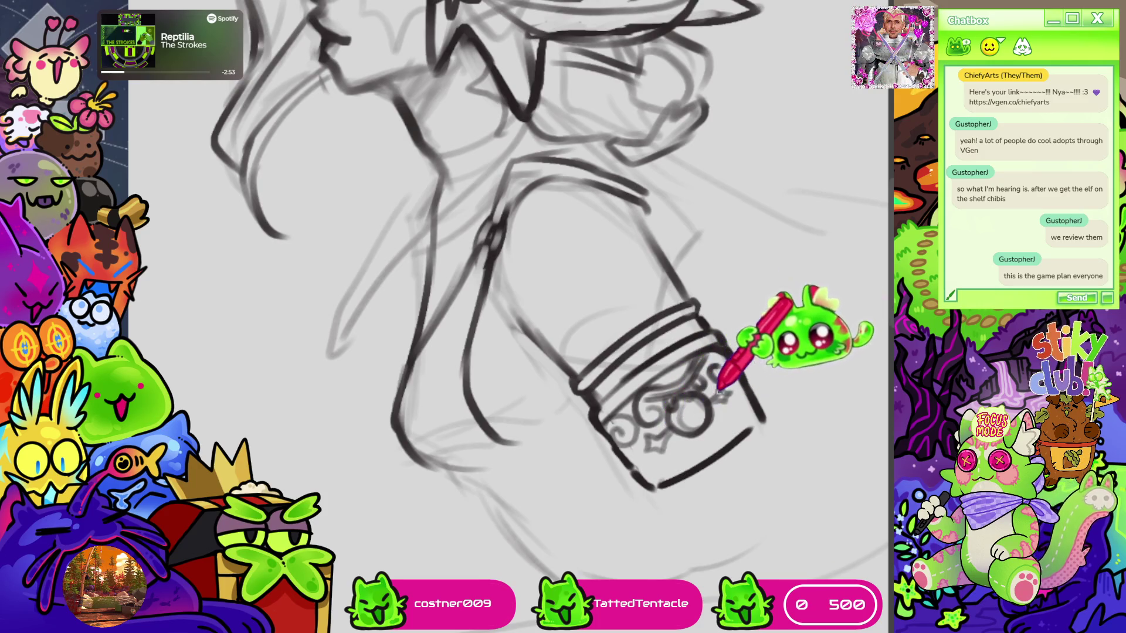
{"action": "key", "text": "ctrl+z"}
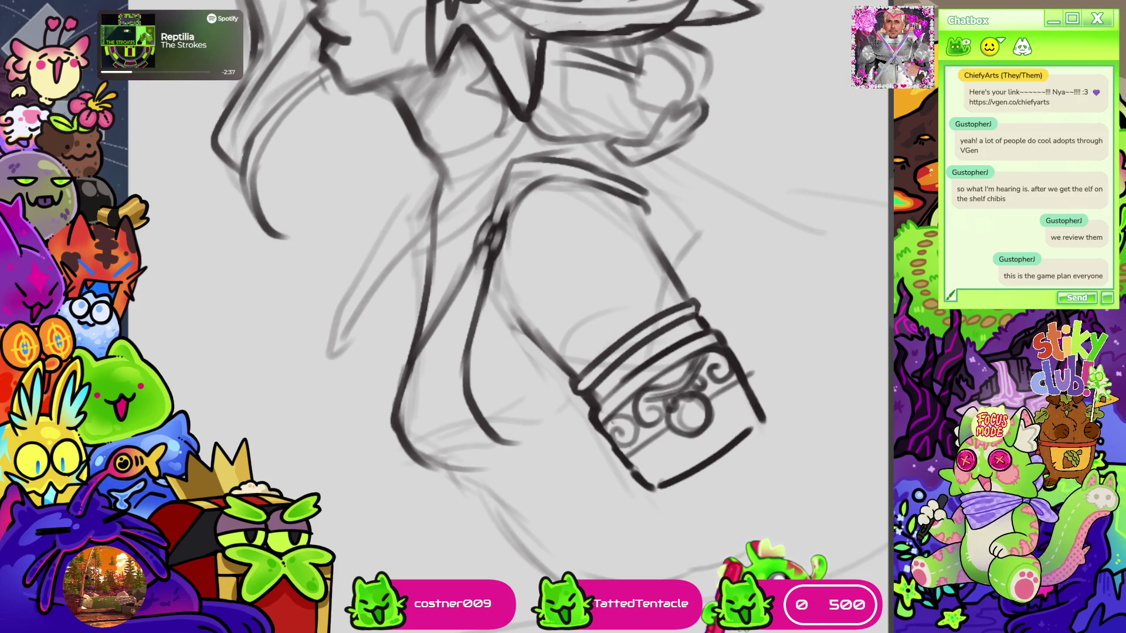
{"action": "scroll", "coordinate": [712, 627], "scroll_direction": "down", "scroll_amount": 3}
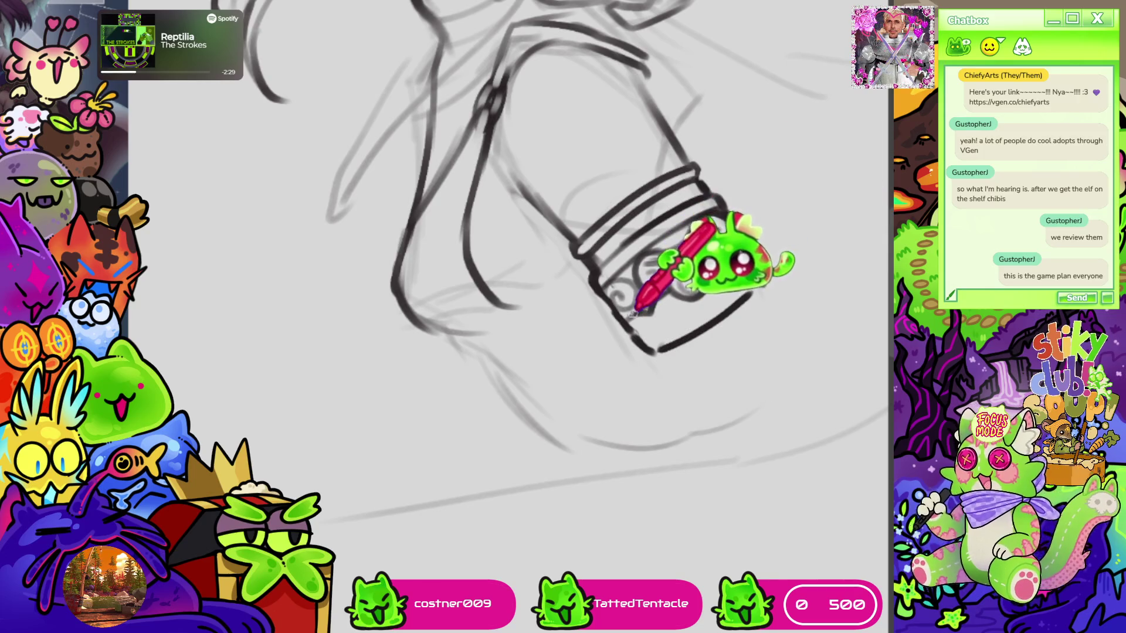
{"action": "mouse_move", "coordinate": [620, 322]}
{"action": "left_mouse_down"}
{"action": "mouse_move", "coordinate": [686, 258]}
{"action": "mouse_move", "coordinate": [740, 238]}
{"action": "left_mouse_up"}
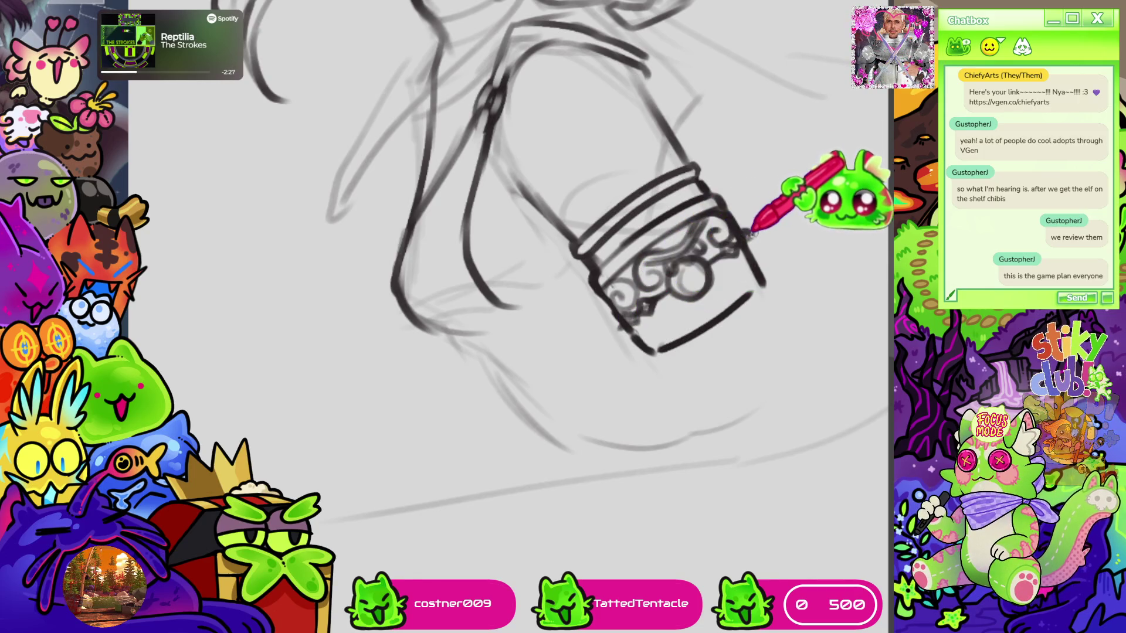
{"action": "scroll", "coordinate": [658, 188], "scroll_direction": "down", "scroll_amount": 5}
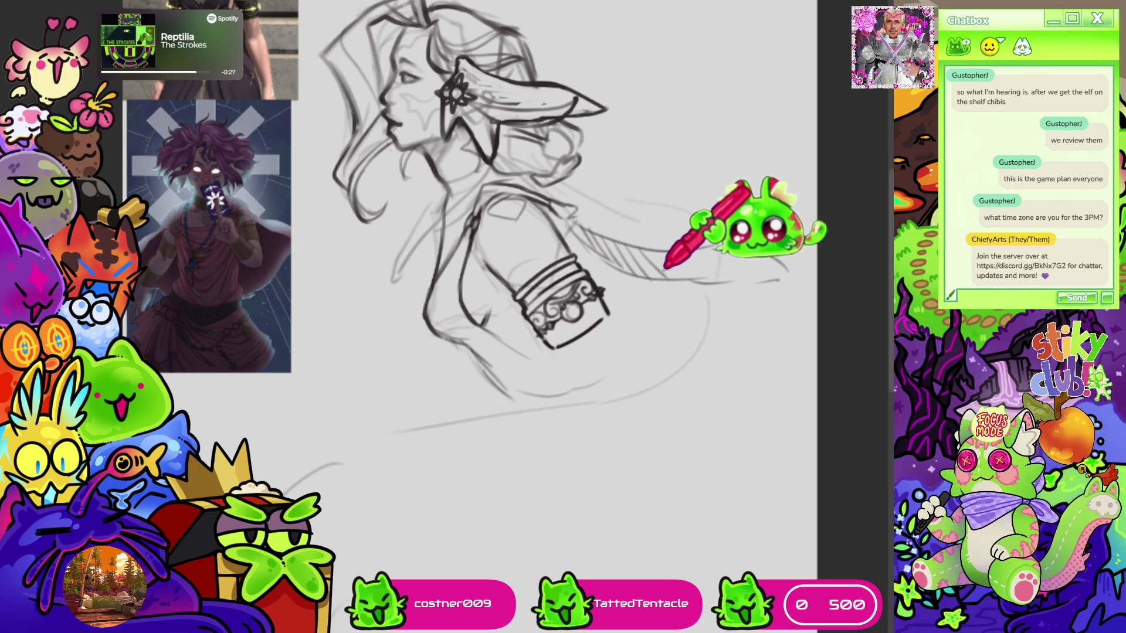
Hatch the flowing cape and add a curved edge stroke with the canvas rotated, then straighten the view
{"action": "mouse_move", "coordinate": [673, 250]}
{"action": "left_mouse_down"}
{"action": "mouse_move", "coordinate": [719, 214]}
{"action": "mouse_move", "coordinate": [721, 244]}
{"action": "mouse_move", "coordinate": [754, 251]}
{"action": "mouse_move", "coordinate": [775, 277]}
{"action": "left_mouse_up"}
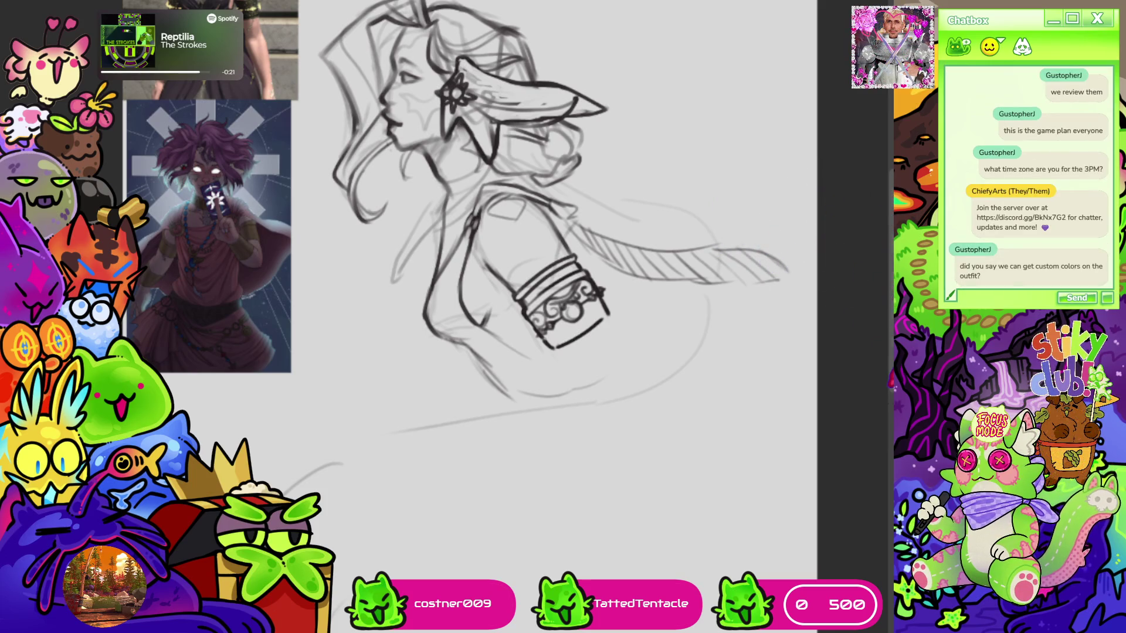
{"action": "key", "text": "asciicircum"}
{"action": "key", "text": "asciicircum"}
{"action": "key", "text": "asciicircum"}
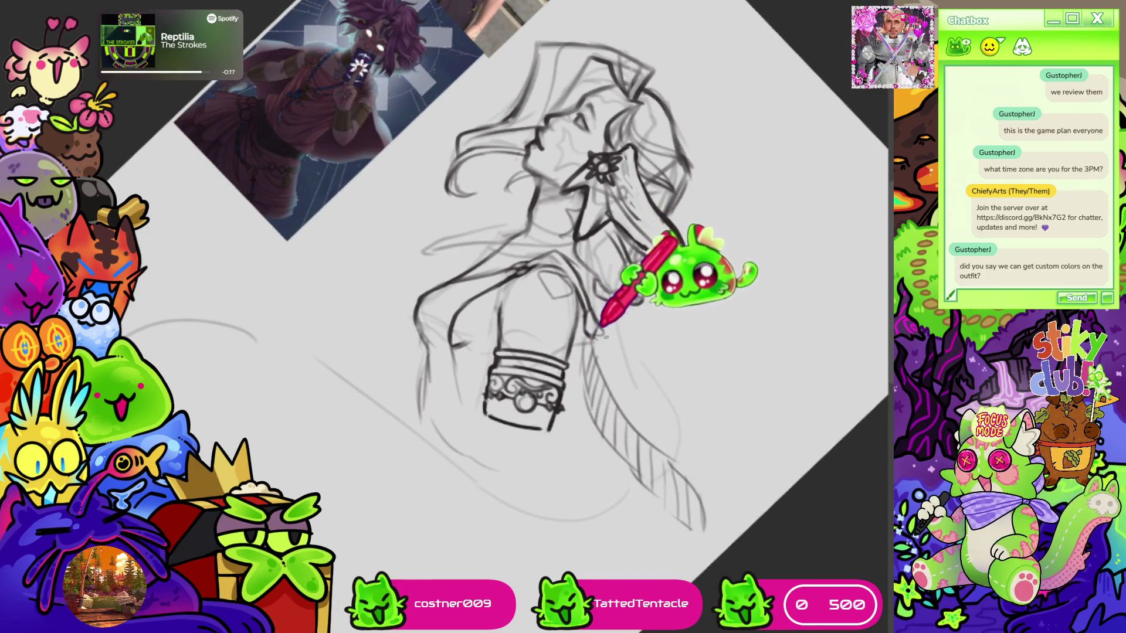
{"action": "left_click_drag", "start_coordinate": [720, 423], "coordinate": [748, 472]}
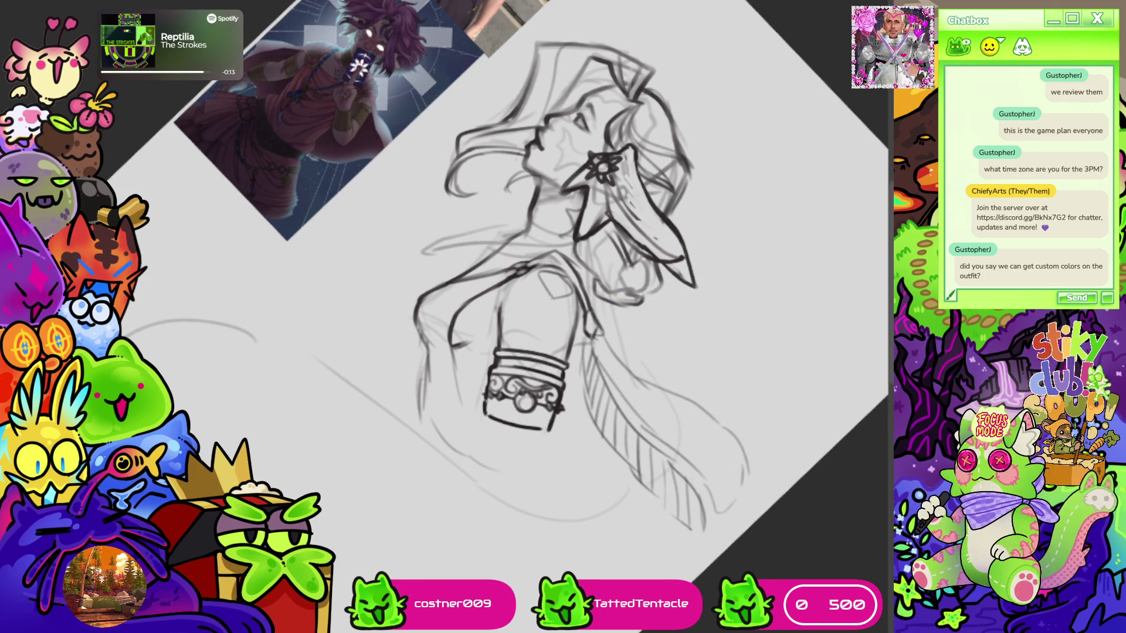
{"action": "key", "text": "minus"}
{"action": "key", "text": "minus"}
{"action": "key", "text": "minus"}
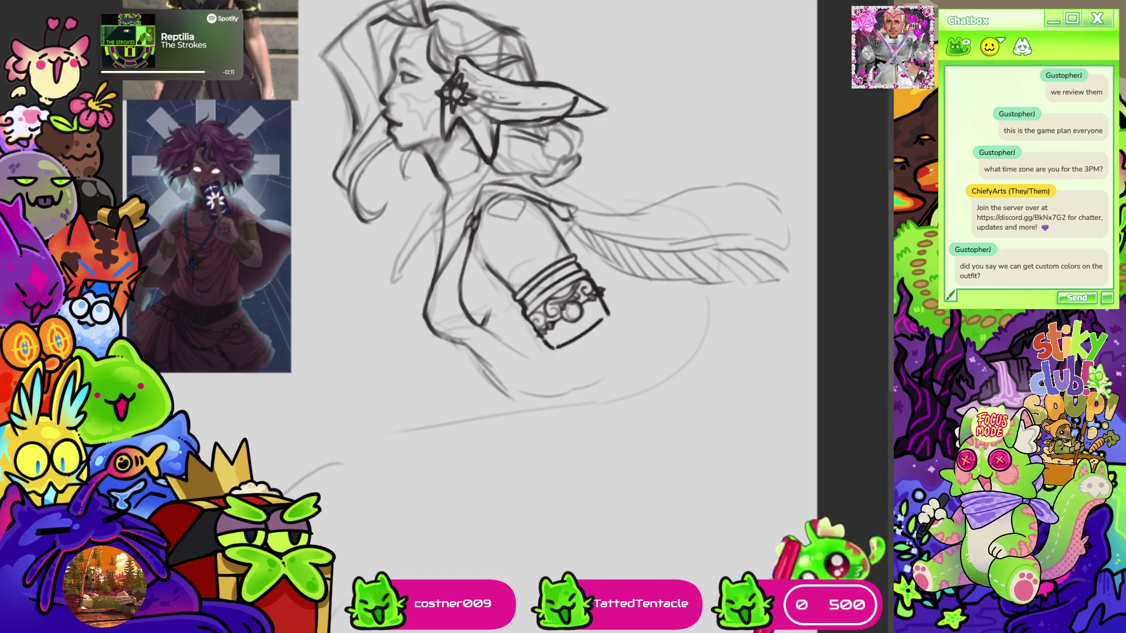